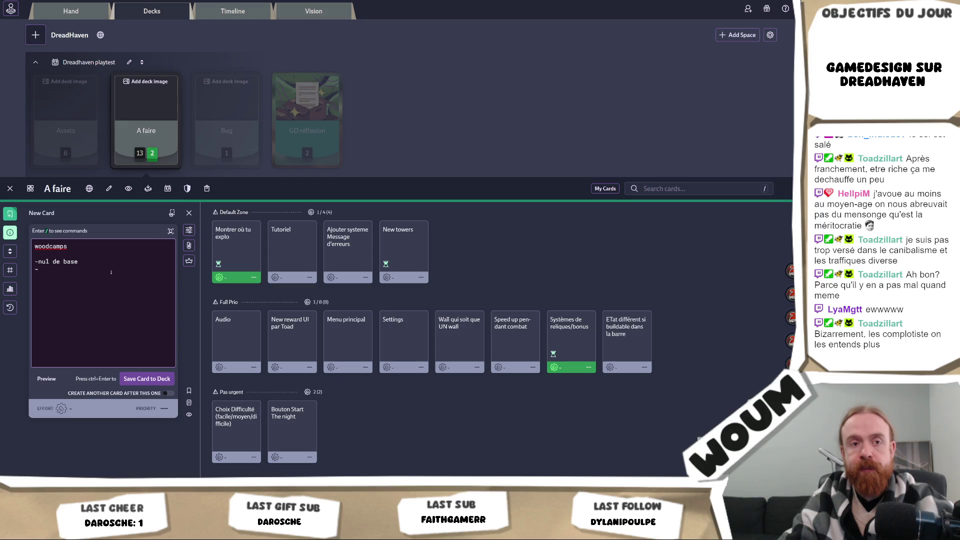
- Draft the woodcamp ideas ('woodcamp share mais + grand du coup', '-woodcamp + wheatfield') plus a 'woodcamps' heading in a Codecks card and select it all
type("woodcamp share ")
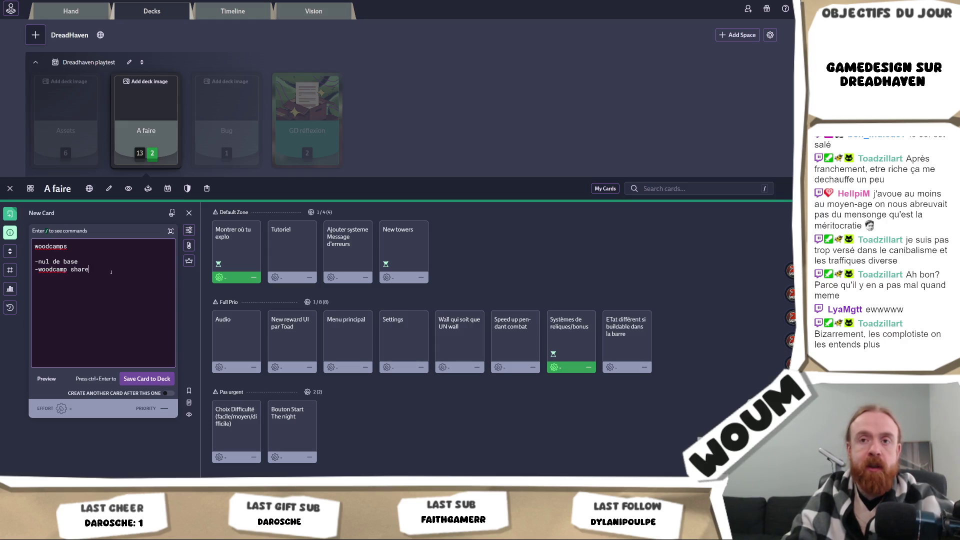
type("mais + grand du coup -")
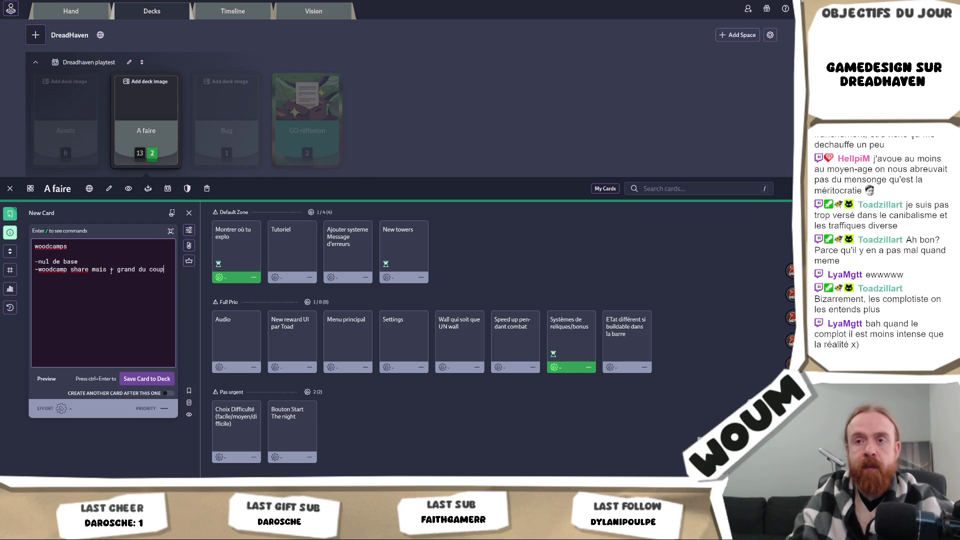
type("woodcamp +")
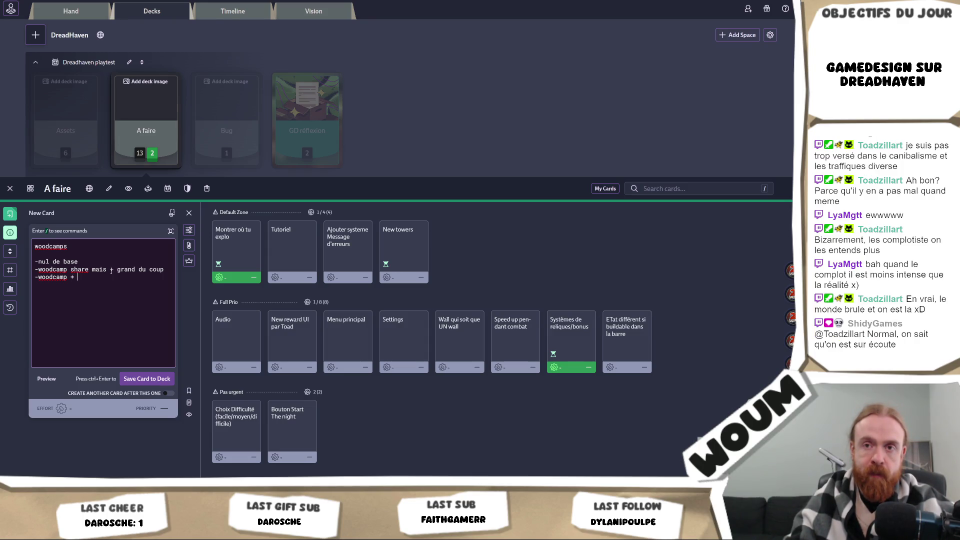
type("wheatfield")
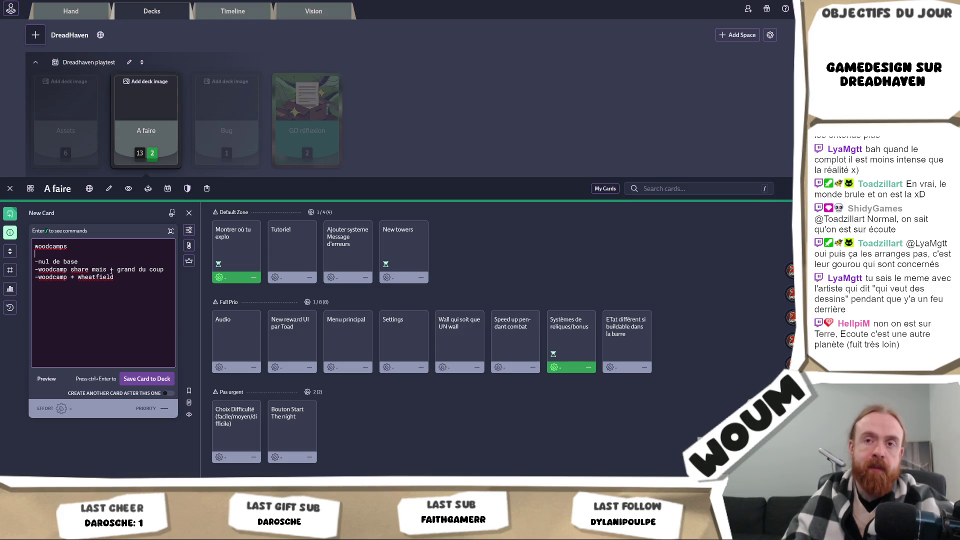
key("Return")
type("woodcamps")
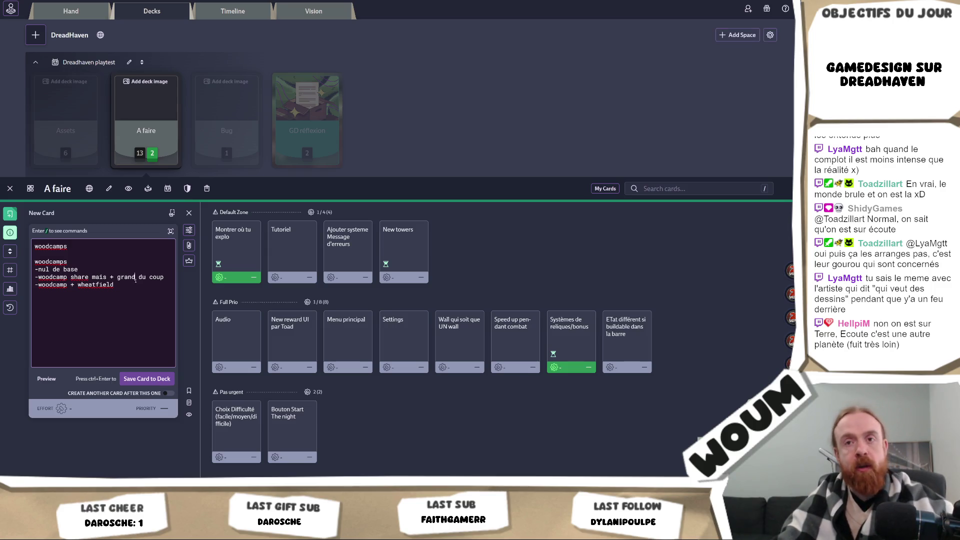
key("ctrl+a")
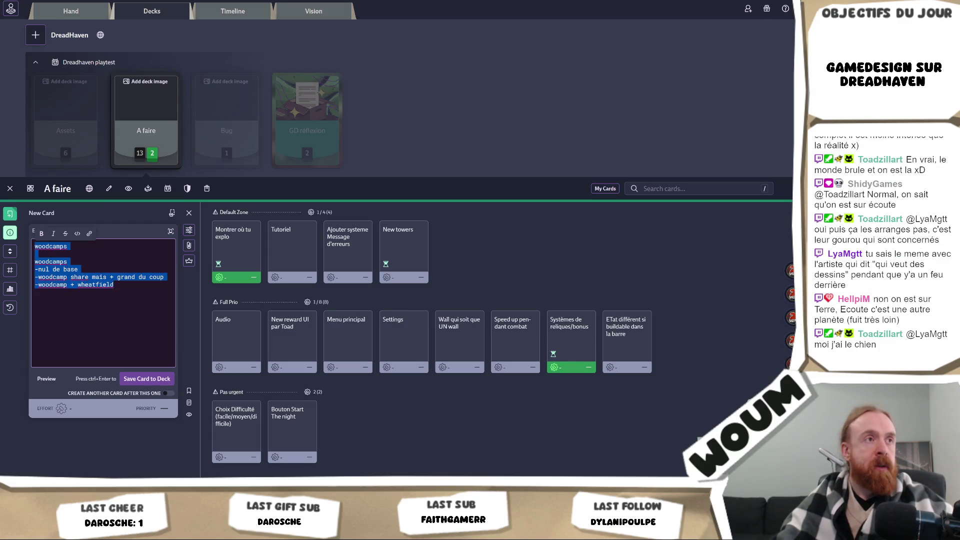
key("alt+Tab")
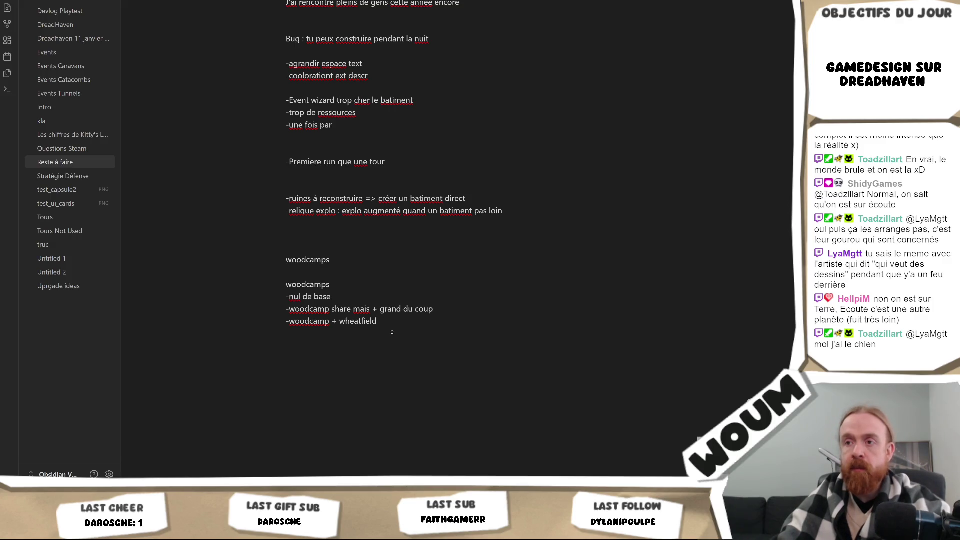
- Remove the duplicate woodcamps heading and add an 'Explo +' bullet below the wheatfield idea
left_click_drag(313, 268, 342, 251)
key("BackSpace")
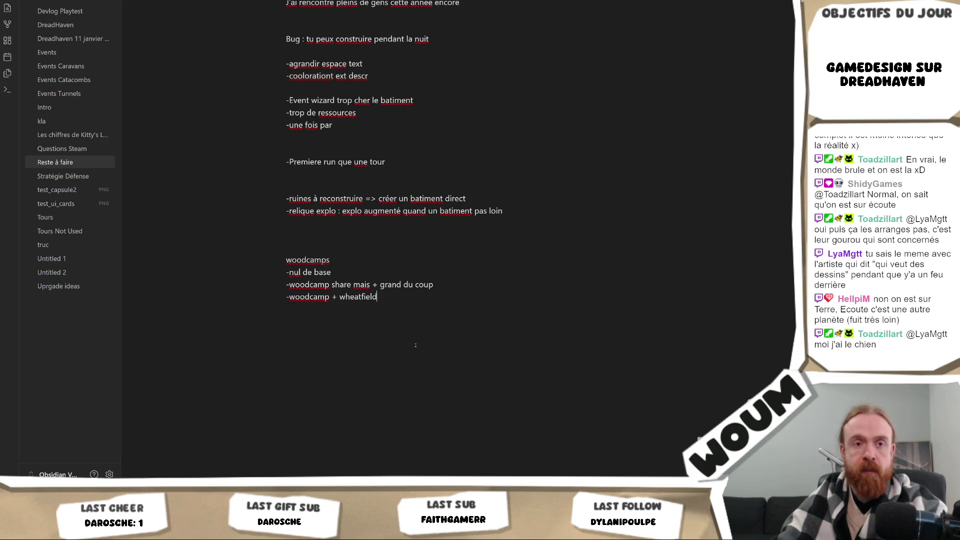
key("Return")
key("Return")
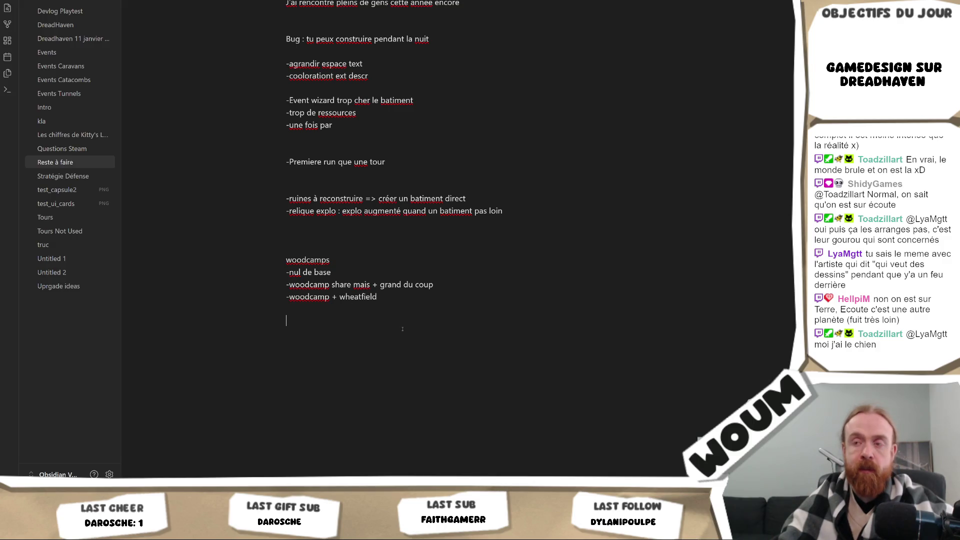
type("E")
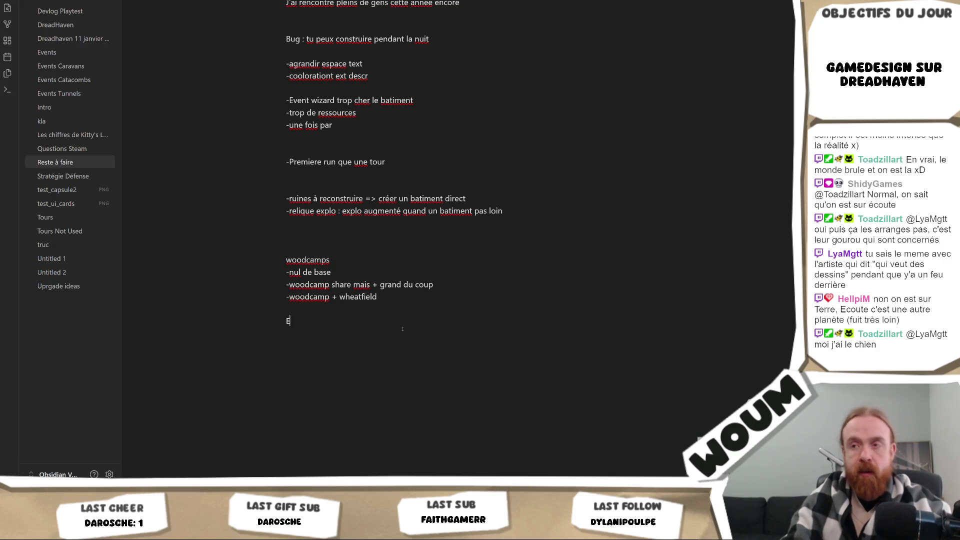
type("xplo +")
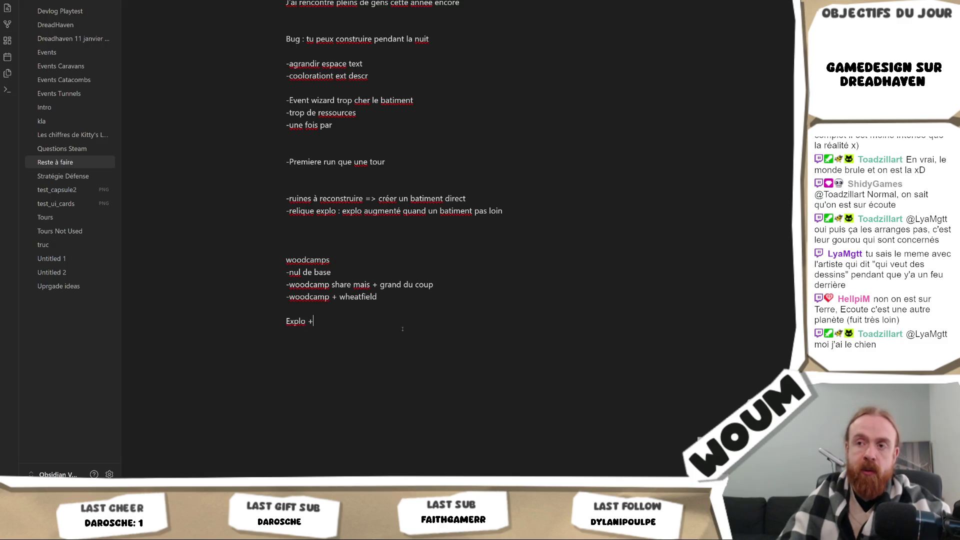
key("Down")
type("-")
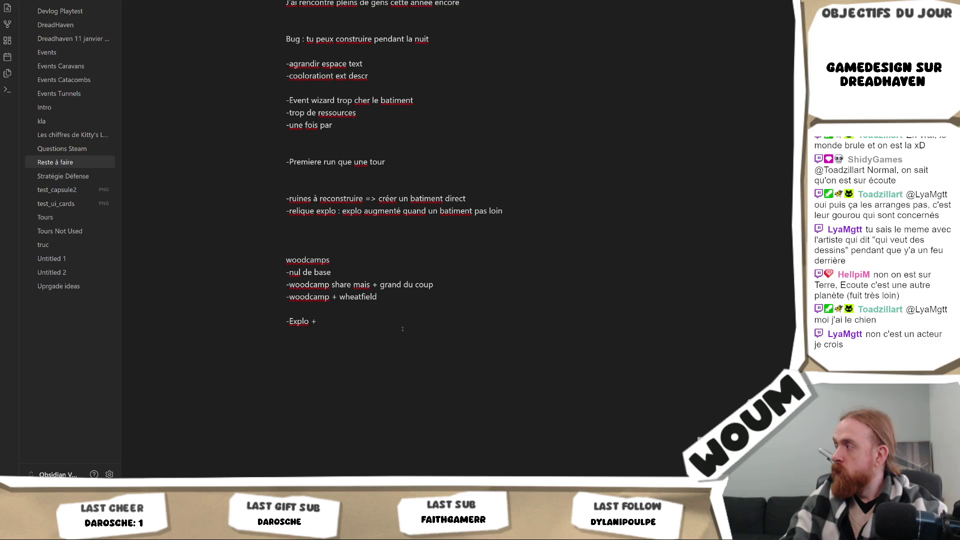
- Add the gold ideas '-Reduit l'effet du grand arbre mais donne de l'or' and 'créer de l'or par rapprot au grand arbre'
type("-Reduit l'ef")
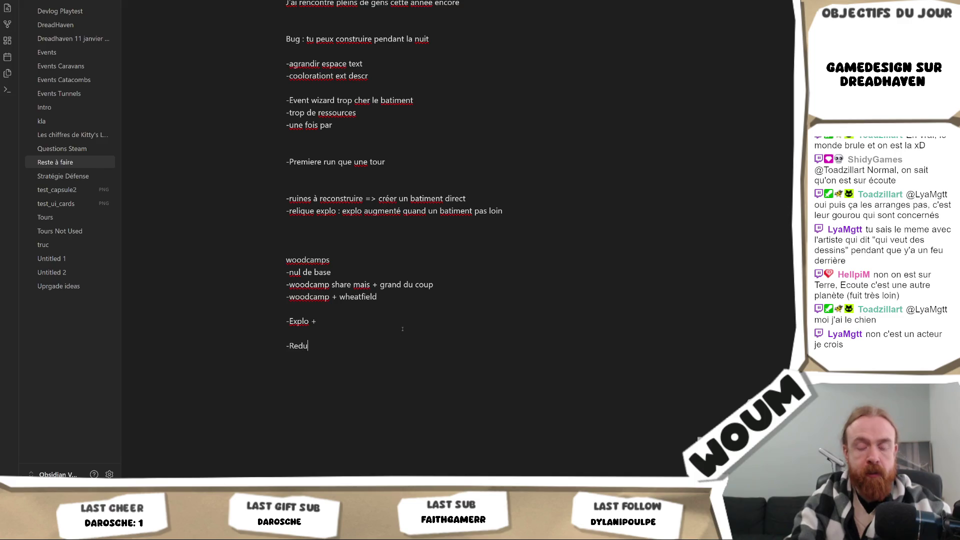
type("fet du")
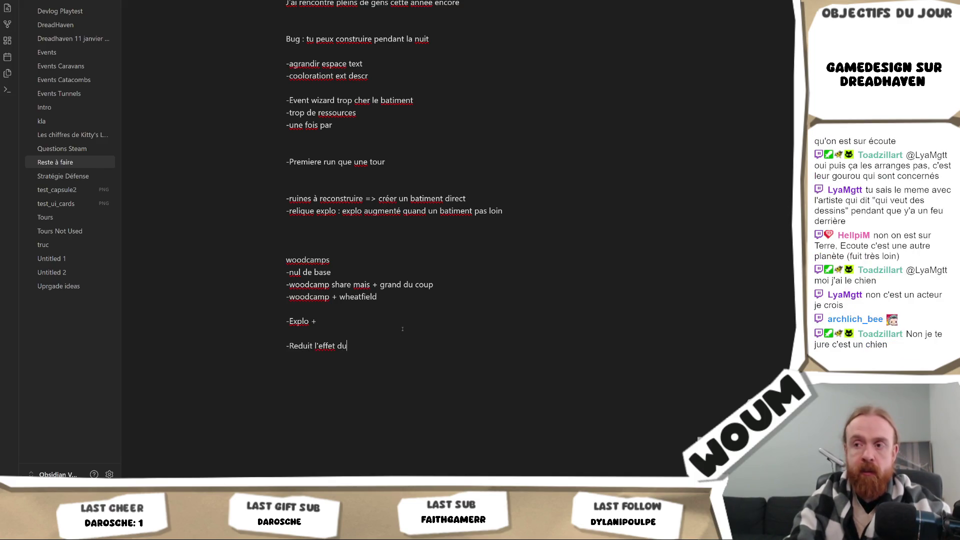
type(" grand arbre ma")
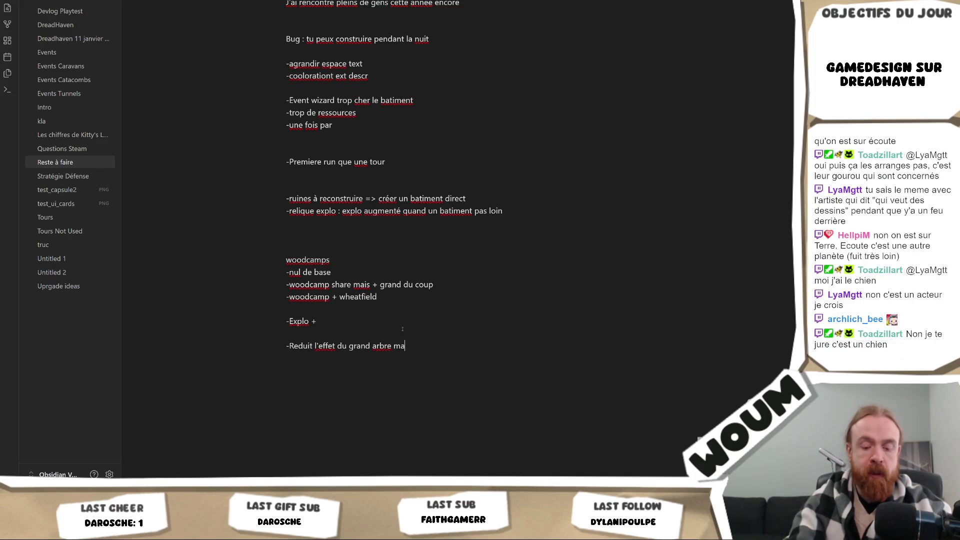
type("is donne de l'or")
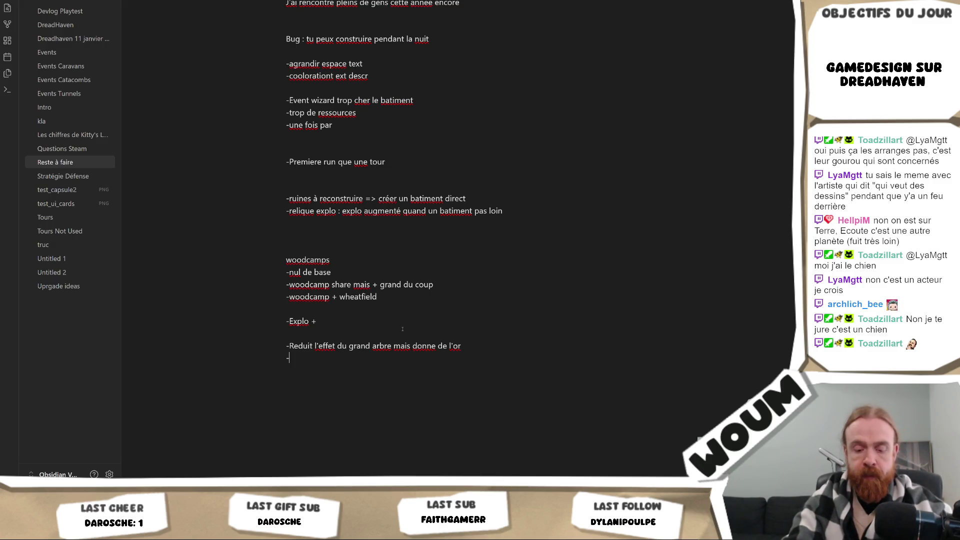
type("créer de l'or")
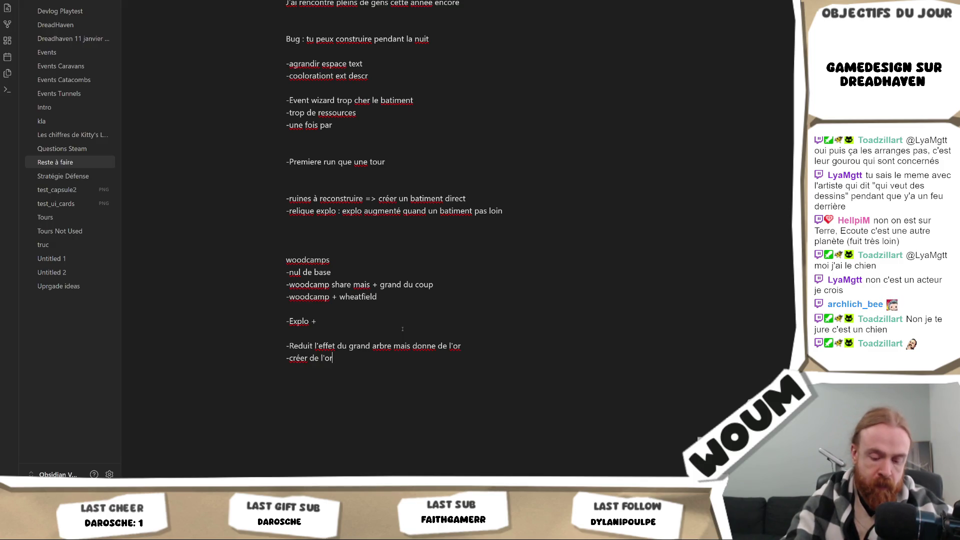
type(" par rap")
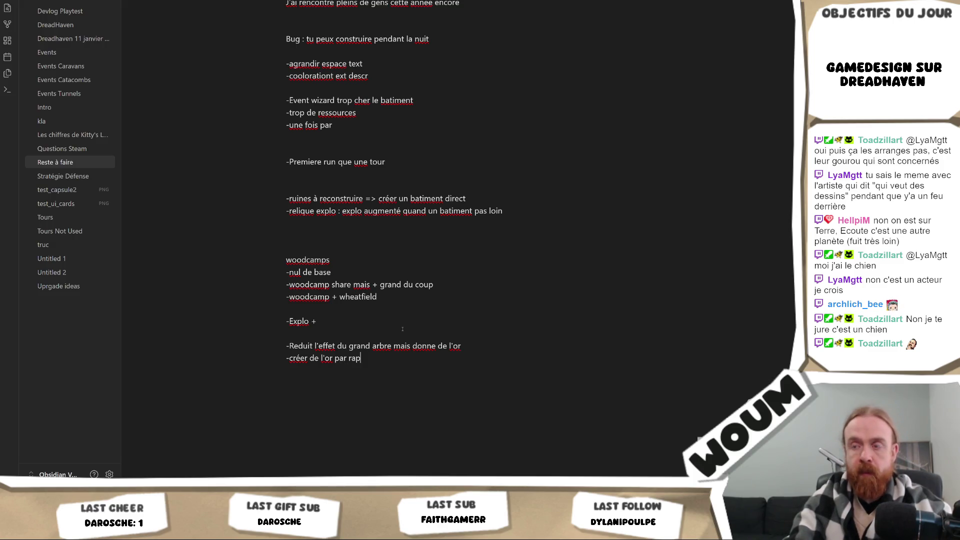
type("prot au grand arbre")
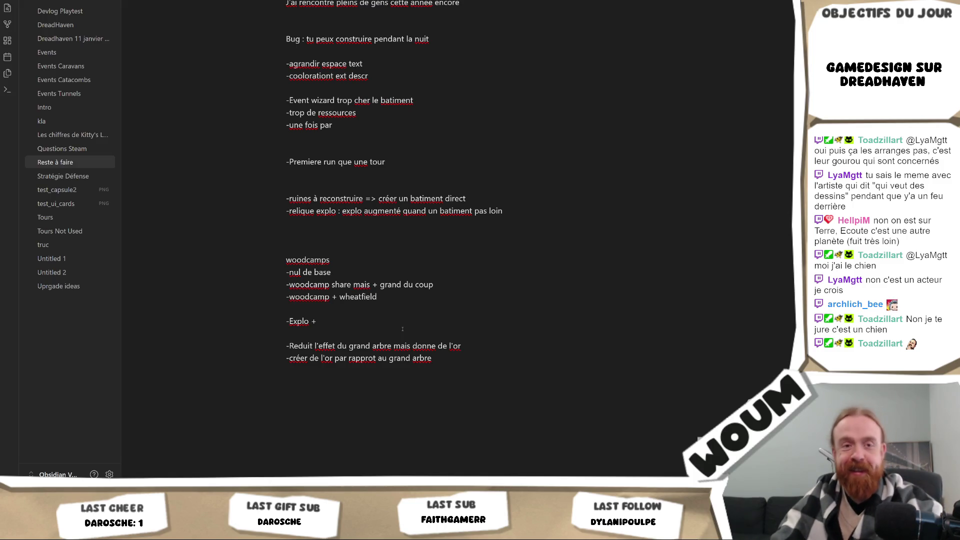
key("alt+Tab")
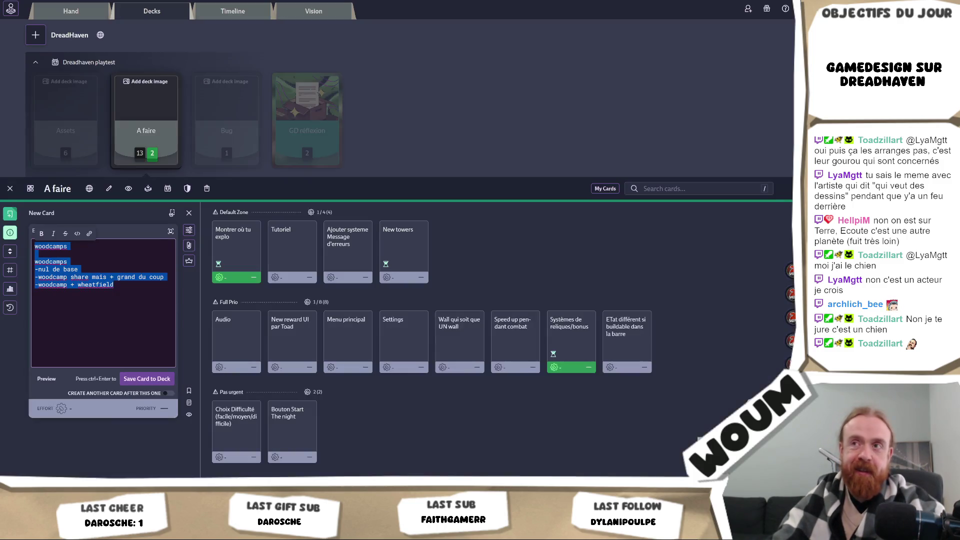
- Search Google Images for 'meme fire everything is fine' in a new Chrome window
key("ctrl+n")
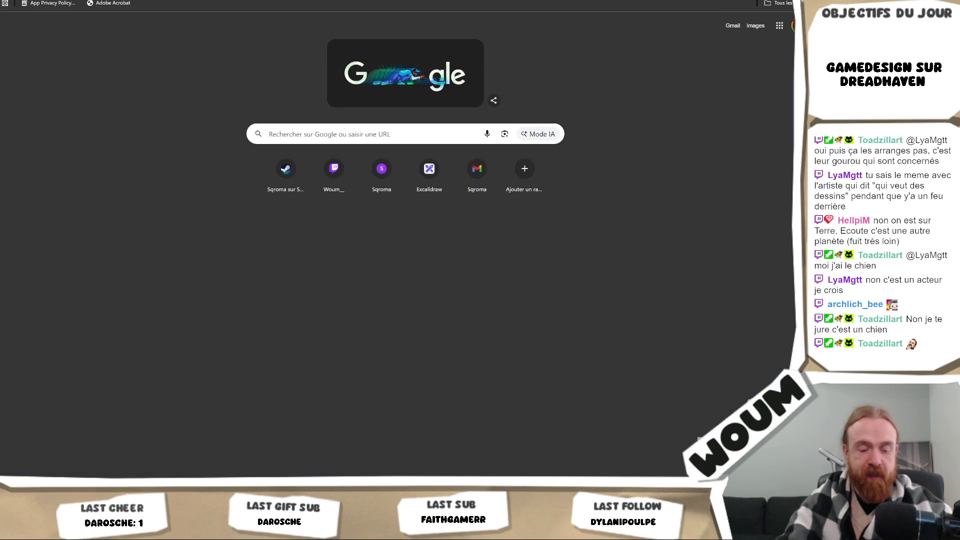
type("meme fire everything is fine")
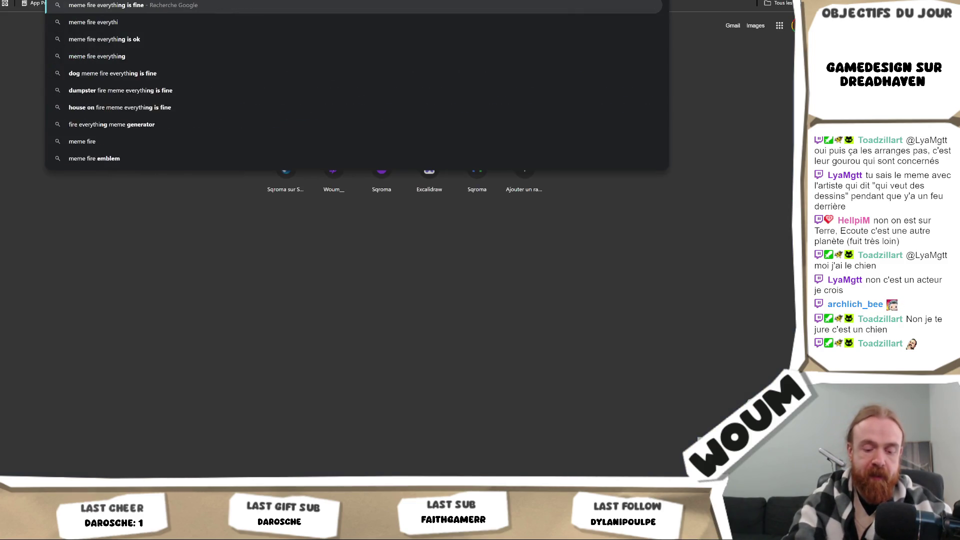
key("Return")
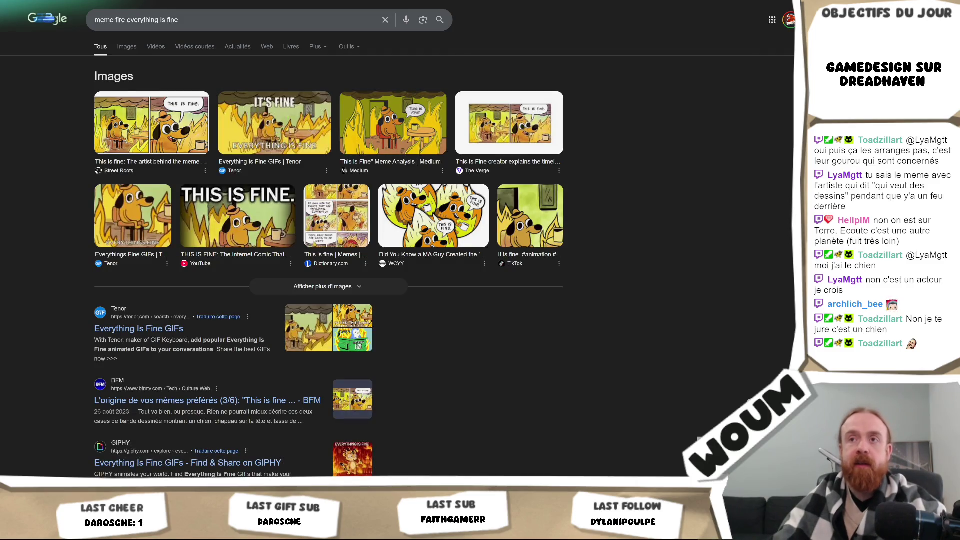
left_click(128, 47)
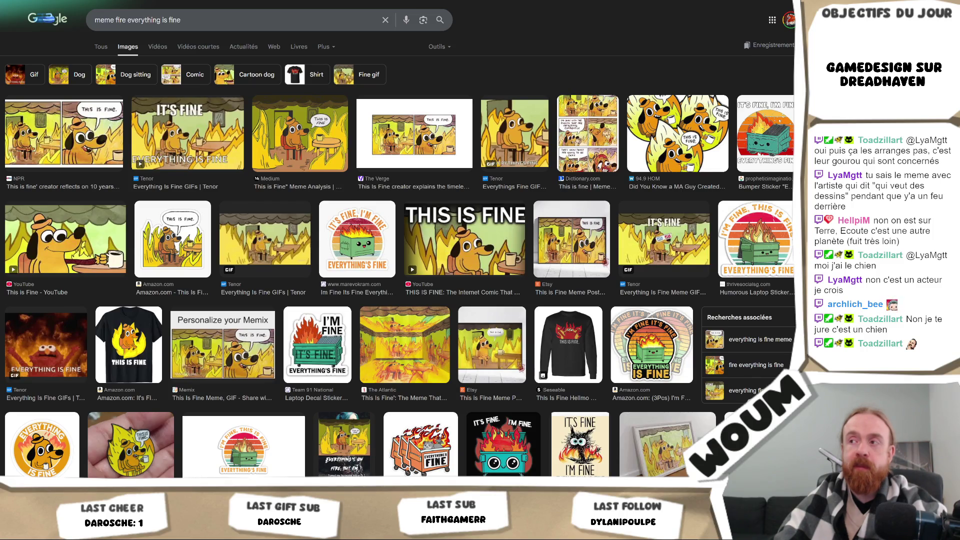
key("alt+Tab")
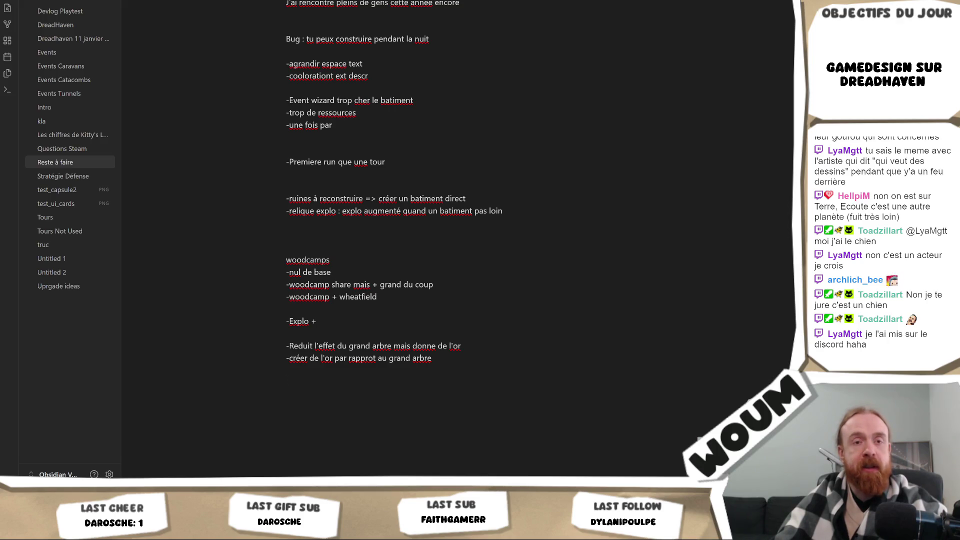
- Add '-créer or maison' below the gold ideas and place the cursor after the wheatfield line
left_click(524, 396)
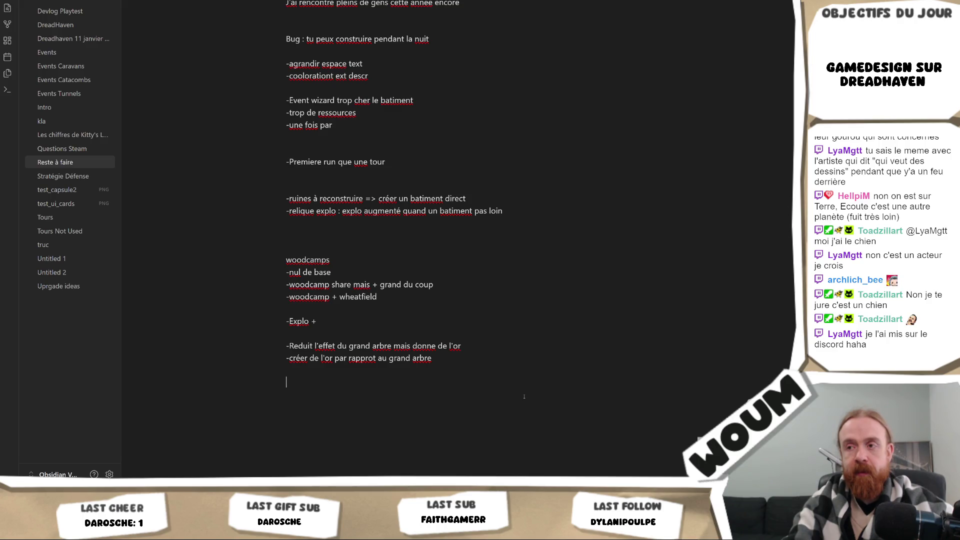
type("-c")
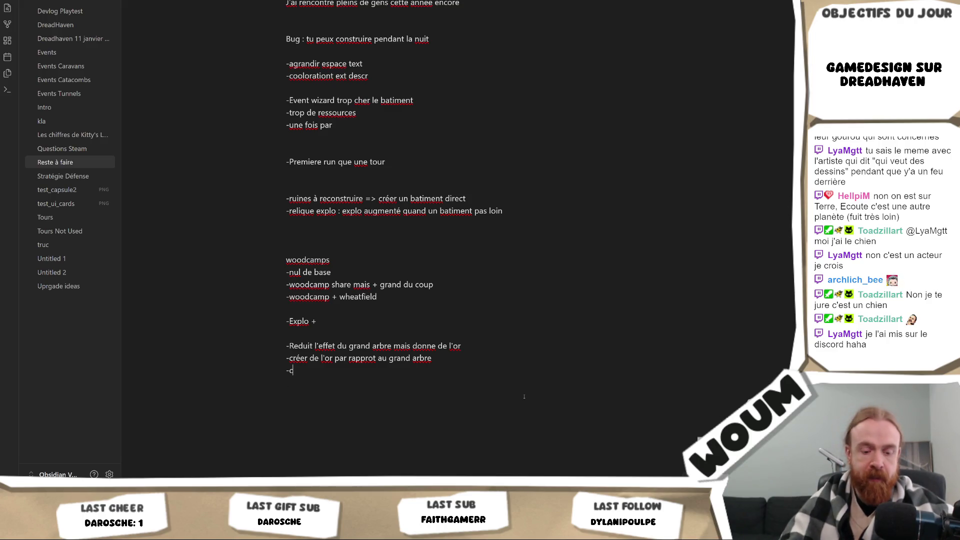
type("réer or maison")
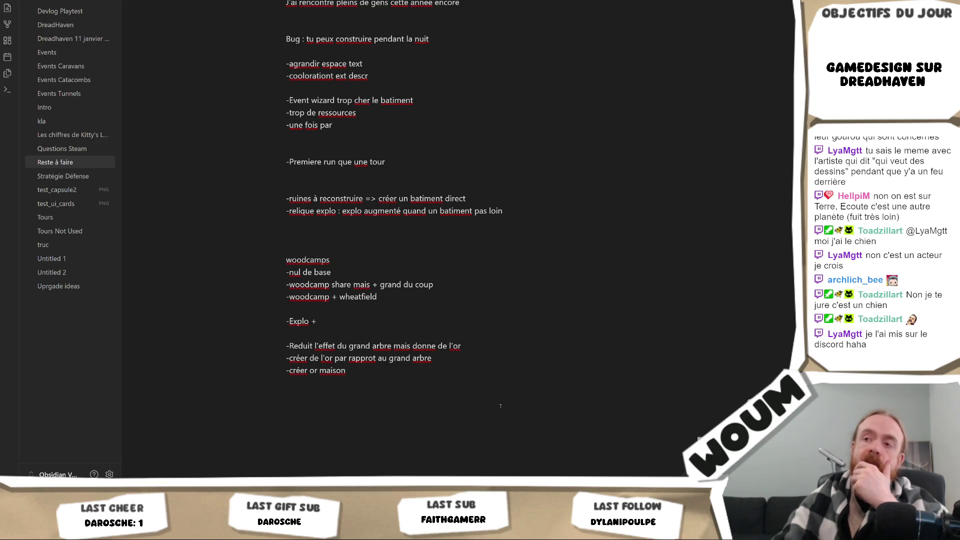
left_click(500, 406)
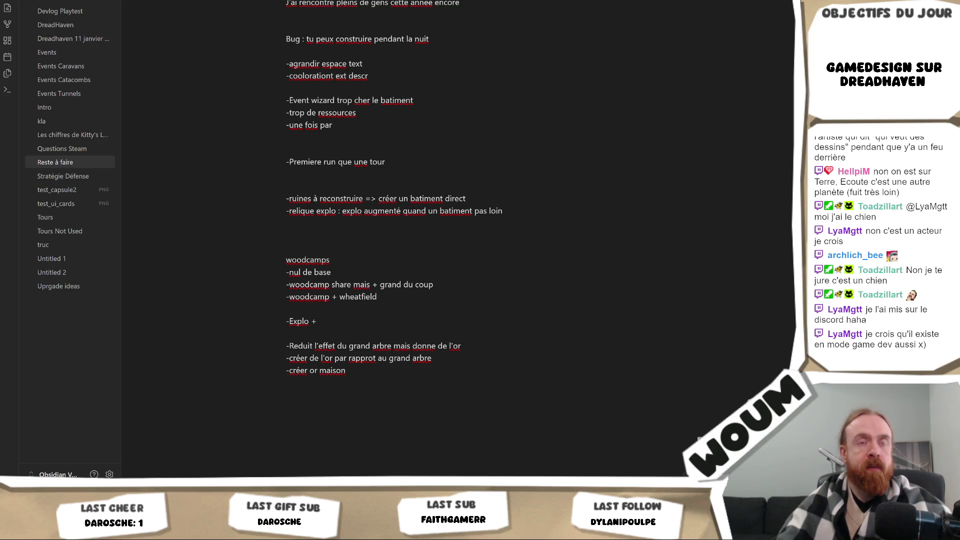
left_click(402, 284)
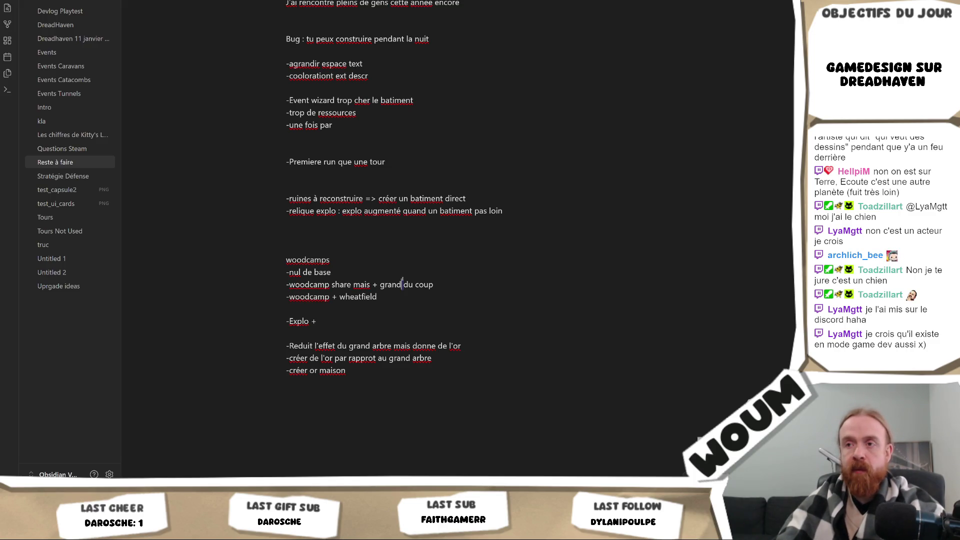
left_click(399, 298)
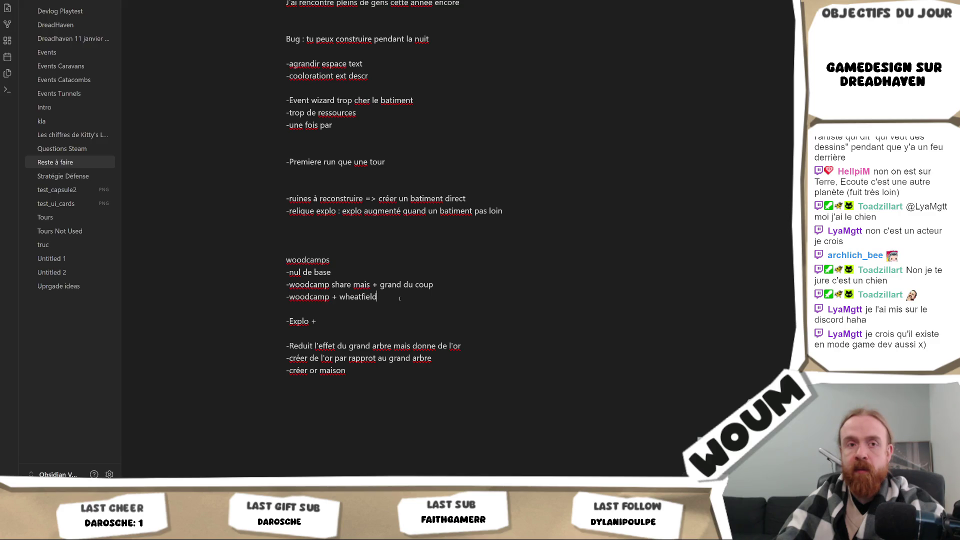
- Add '-woodcamp + grand' and '-woodcamp qui prod que à la moitier' lines, starting another '-woodcamp' line
key("Return")
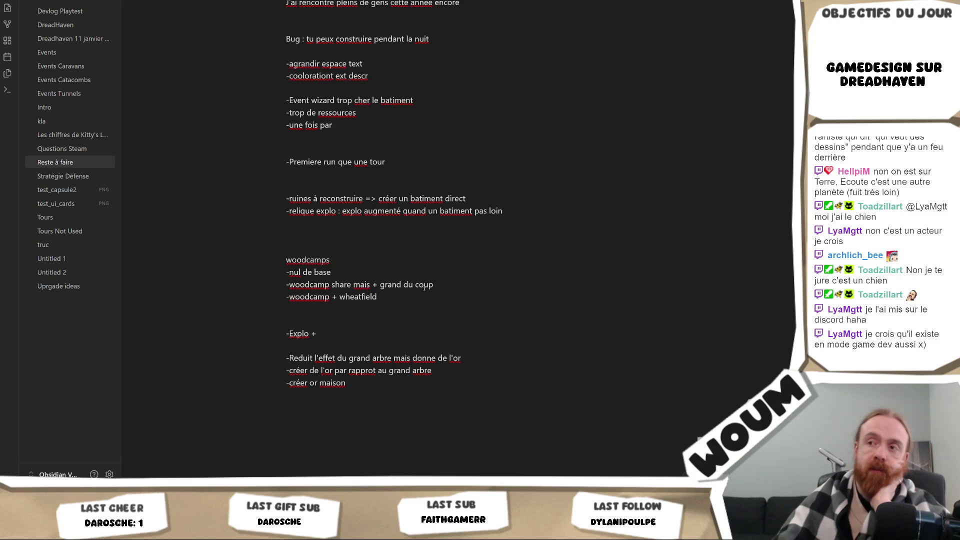
type("-")
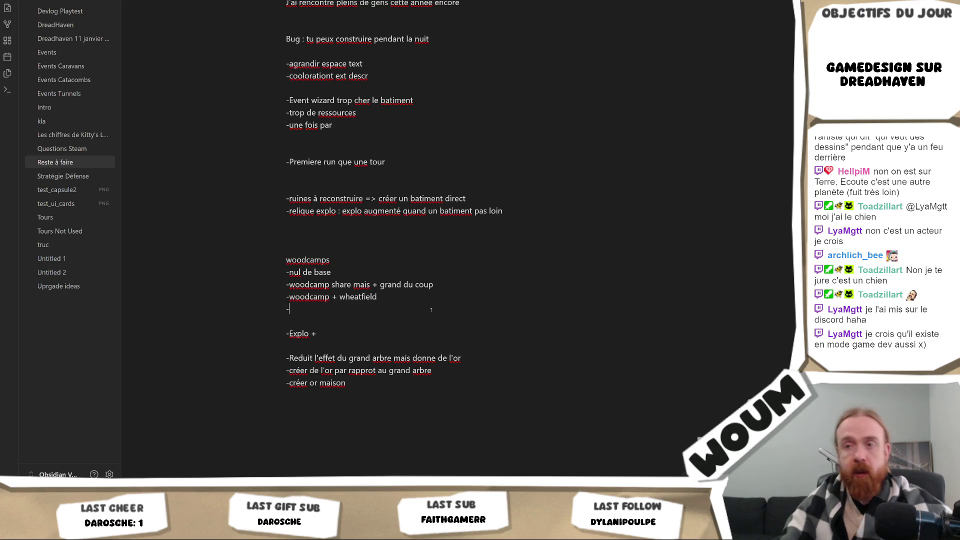
type("woodcamp + grand")
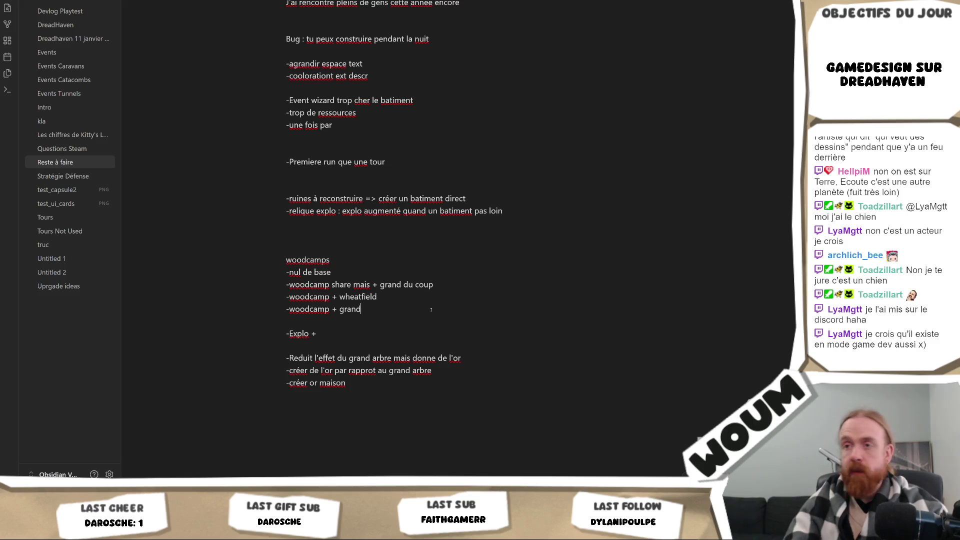
key("Return")
type("-woodca")
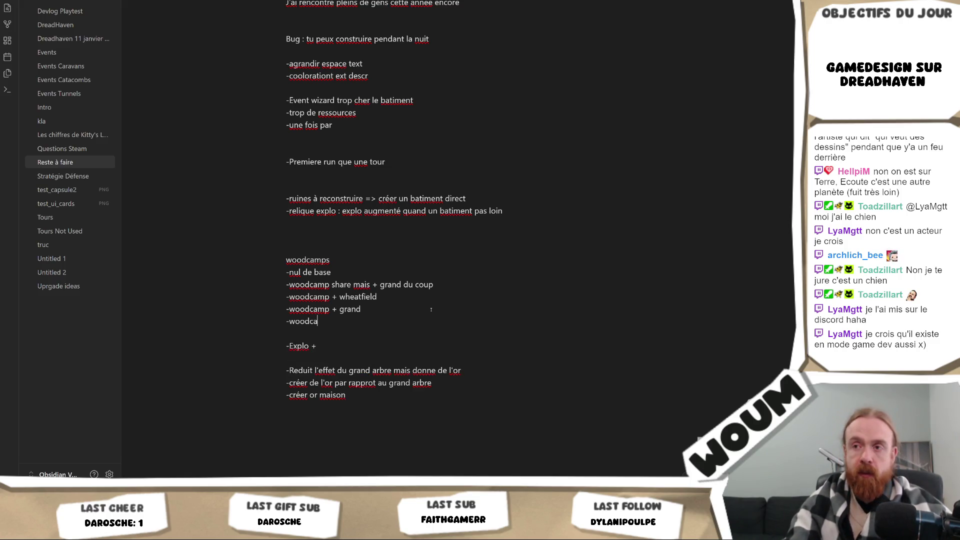
type("mp")
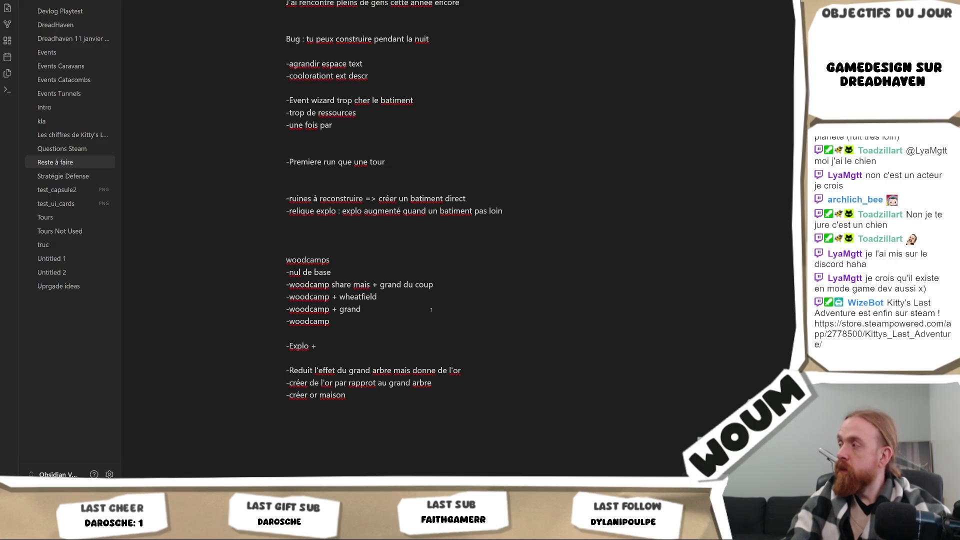
type("qui prod que à la moitier")
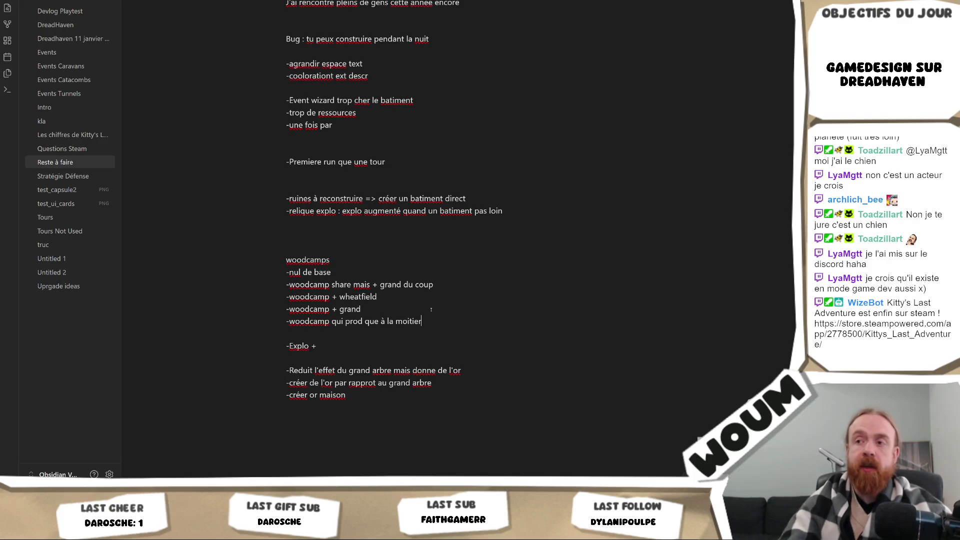
key("Return")
type("-woodcamp")
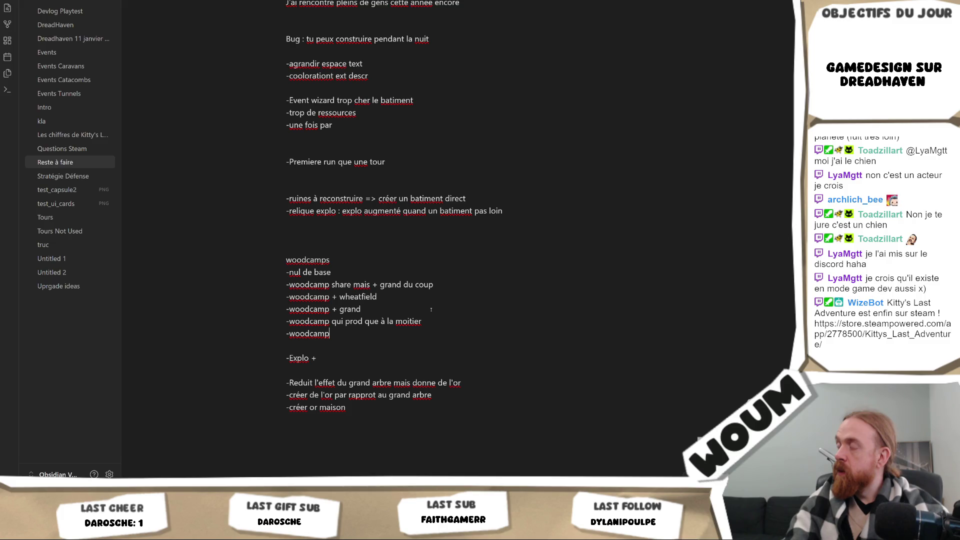
- Complete the line as '-woodcamp que UNE case (à mettre sur grand arbre)' and review the woodcamps block
type("que U")
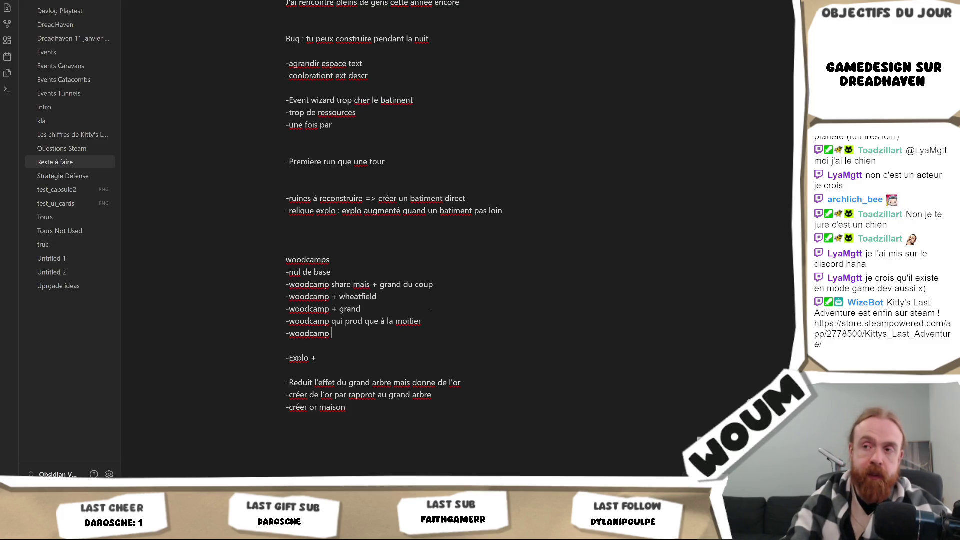
type("NE c")
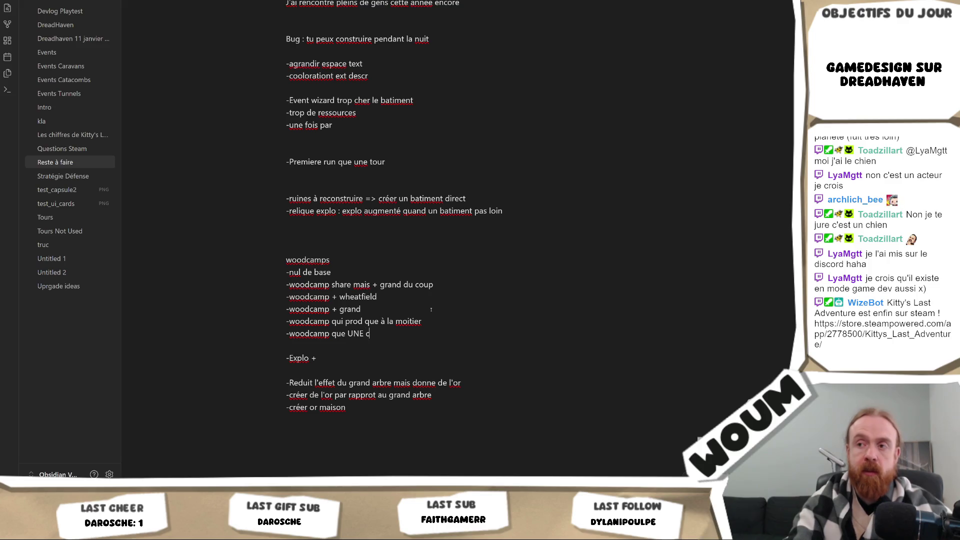
type("ase (à mettre sur grand arbre")
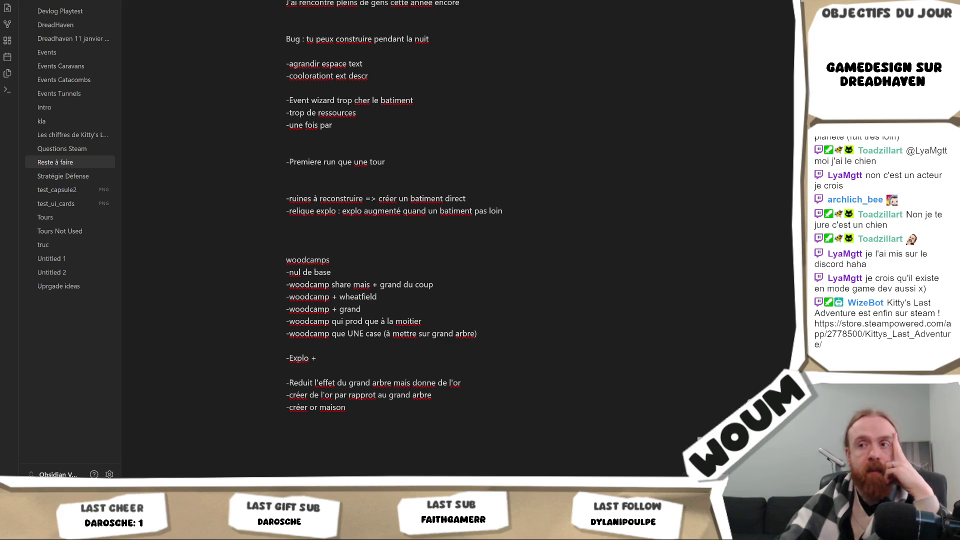
mouse_move(510, 336)
left_mouse_down()
mouse_move(238, 263)
mouse_move(292, 261)
mouse_move(282, 261)
left_mouse_up()
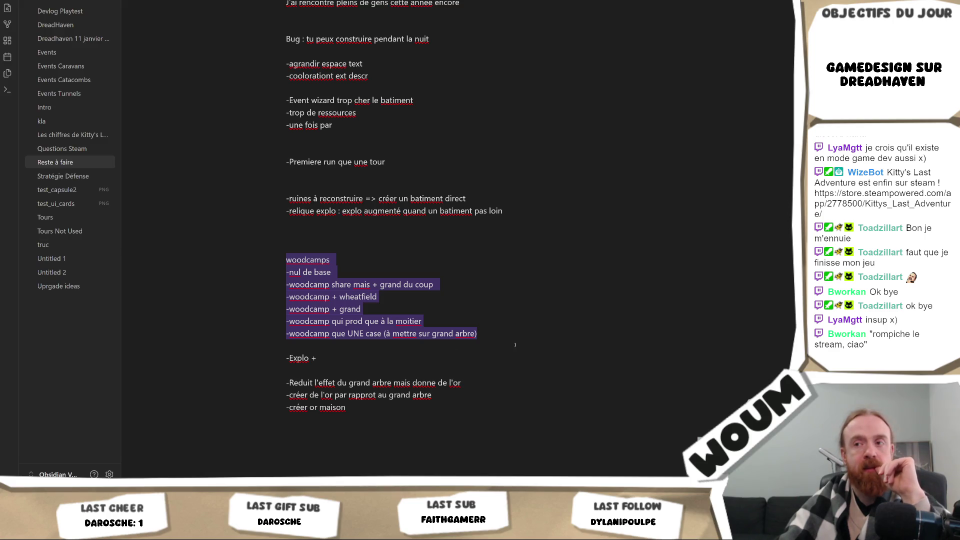
left_click(502, 332)
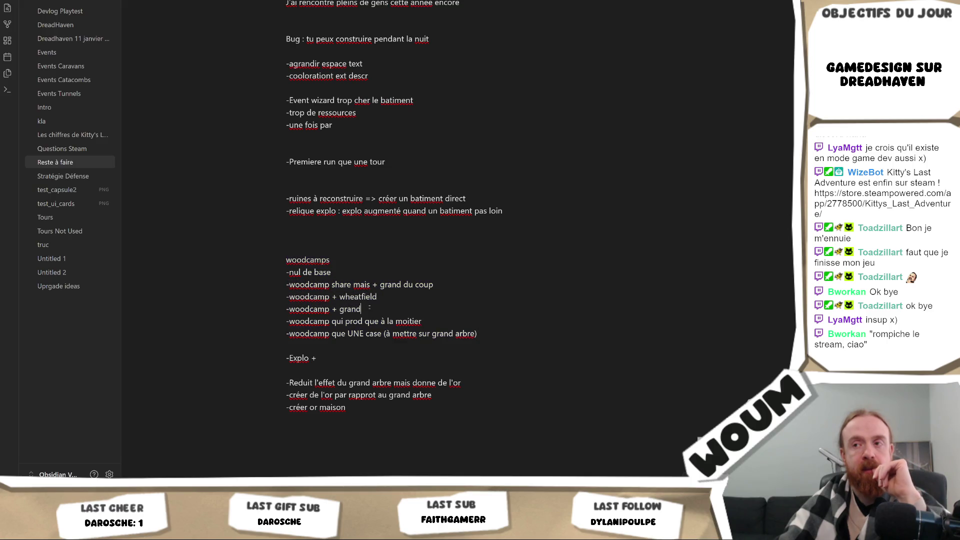
- Insert '-woodcamp + grand prod bonne - prod' below the '-woodcamp + grand' line
left_click(379, 306)
key("Return")
type("-woodcamp")
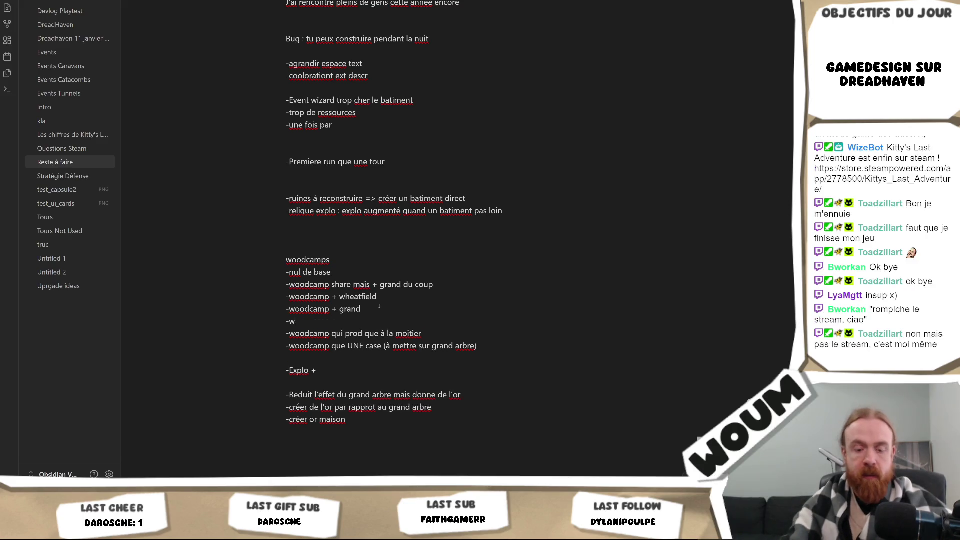
type(" +")
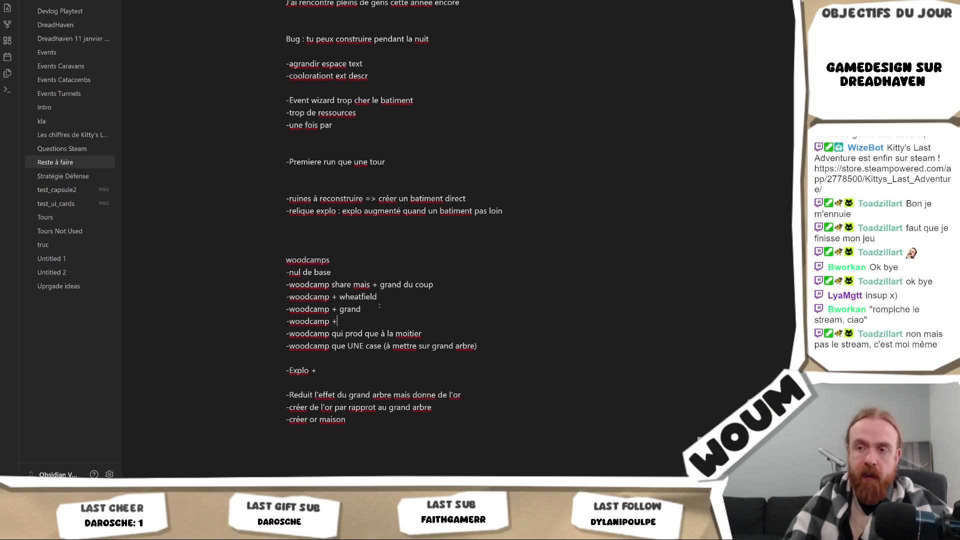
type(" grand prod bonne")
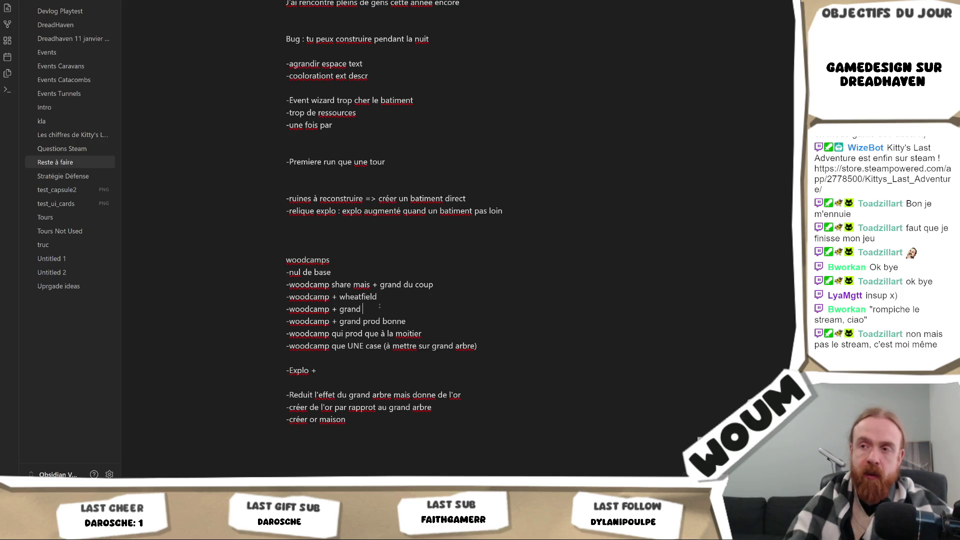
type(" - prod")
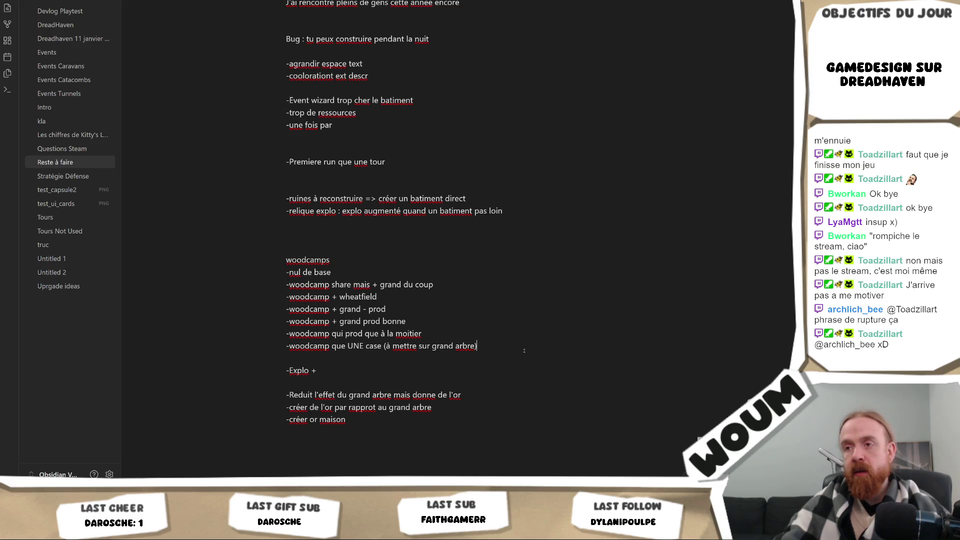
- Add the line '-woodcamp solidaire : prod + si à côté d'un woodcamp' at the end of the list
key("Return")
type("-w")
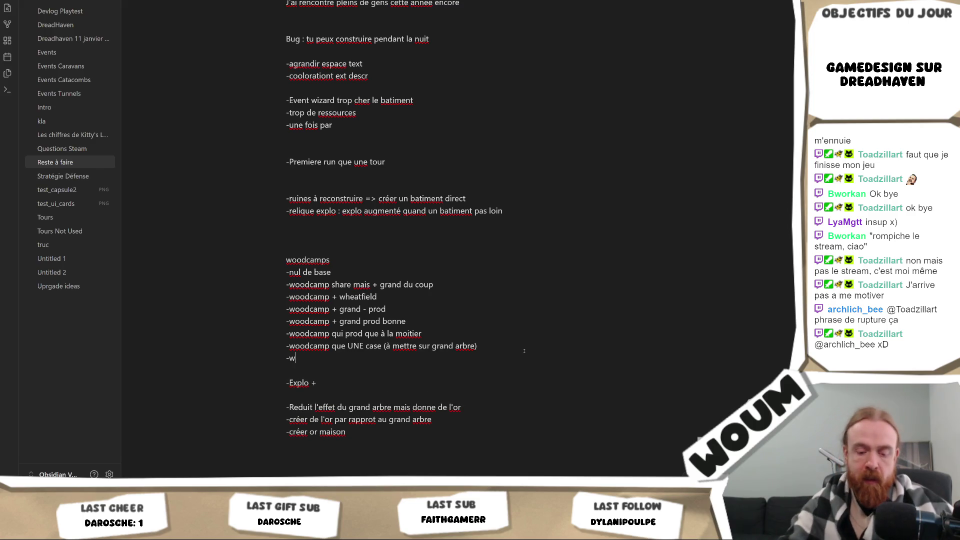
type("oodcamp solidaire -")
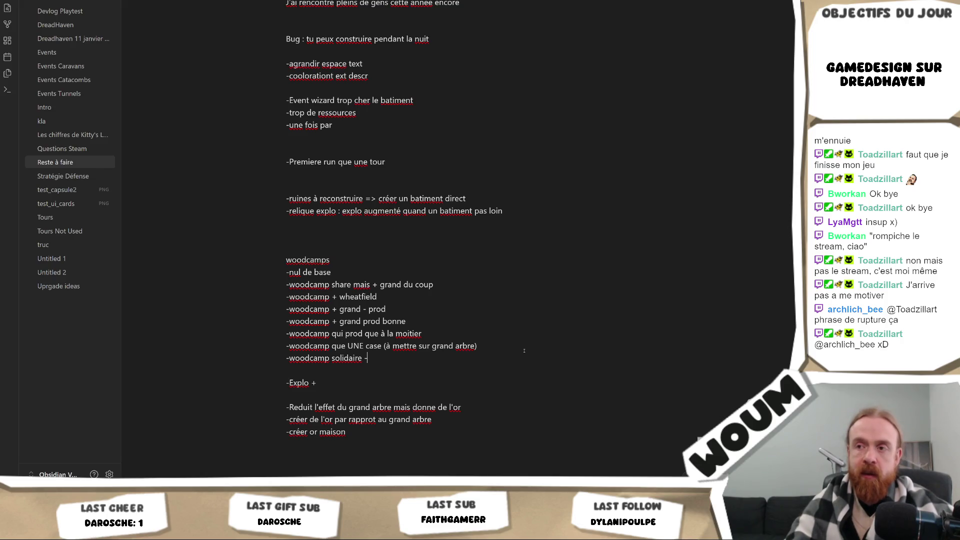
key("BackSpace")
type(":")
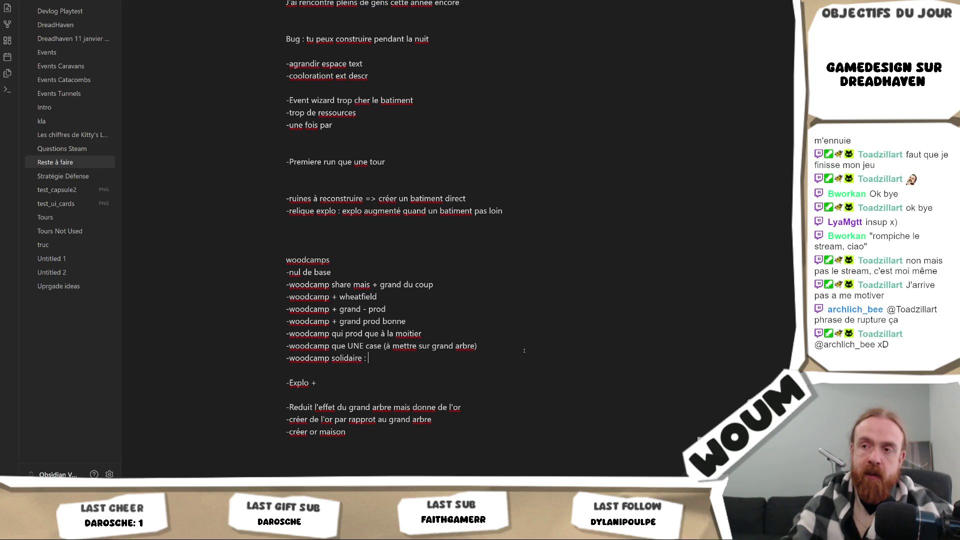
type(" prod + ")
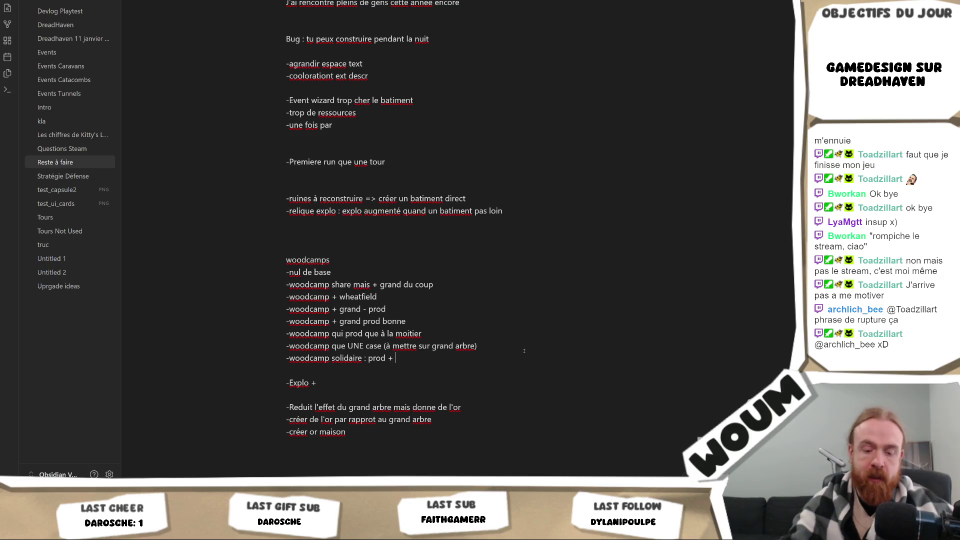
type("si à côté d'un woodcamp")
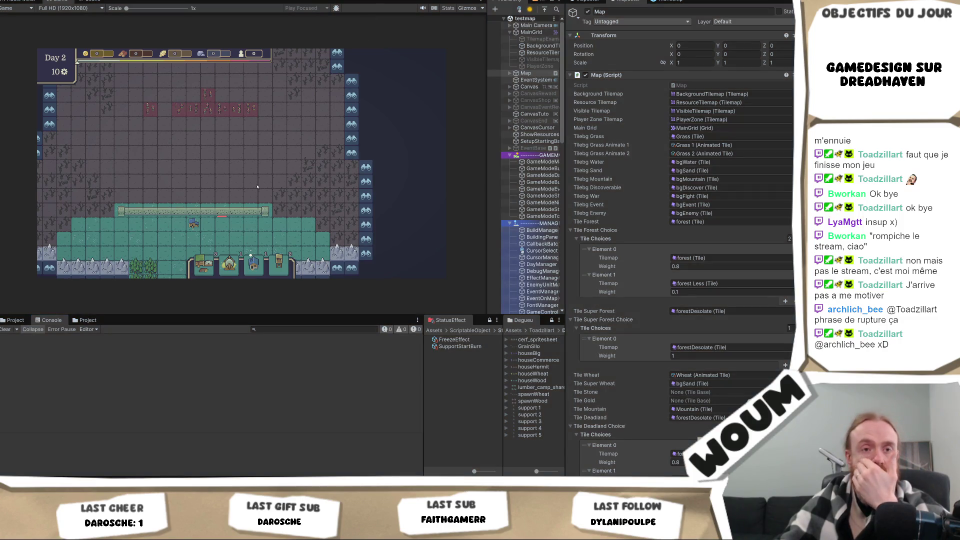
- Open the WoodCamp prefab from the ResourcesBuildings folder in prefab mode, after checking its building data
left_click(219, 213)
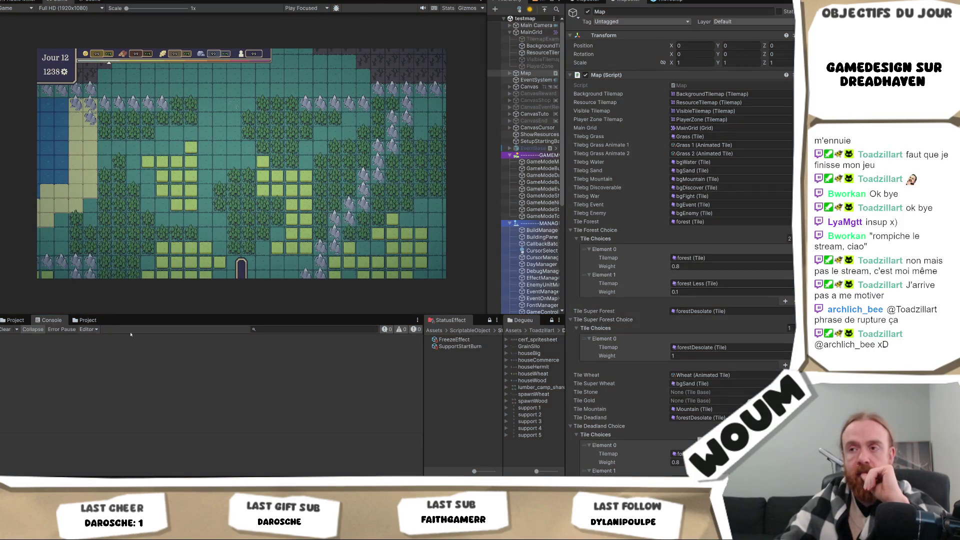
left_click(15, 320)
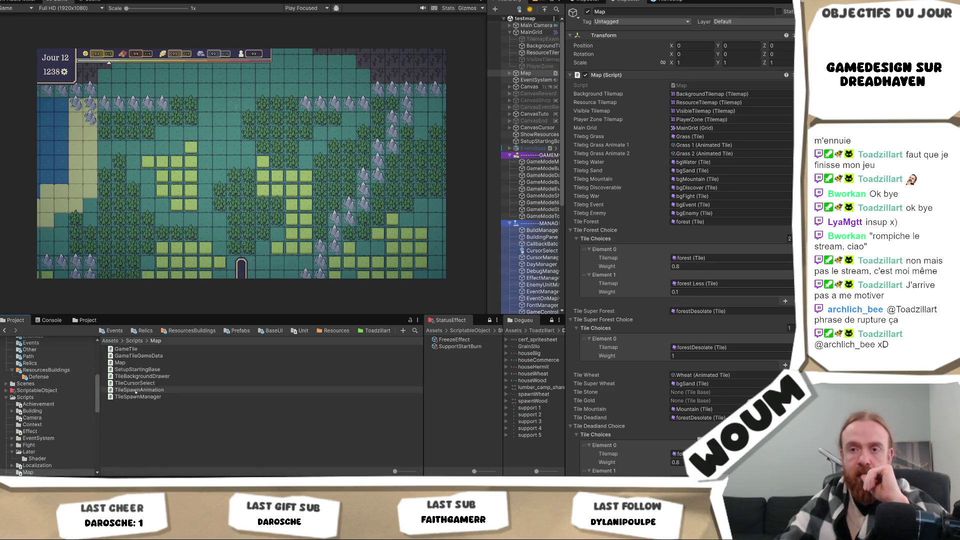
left_click(188, 331)
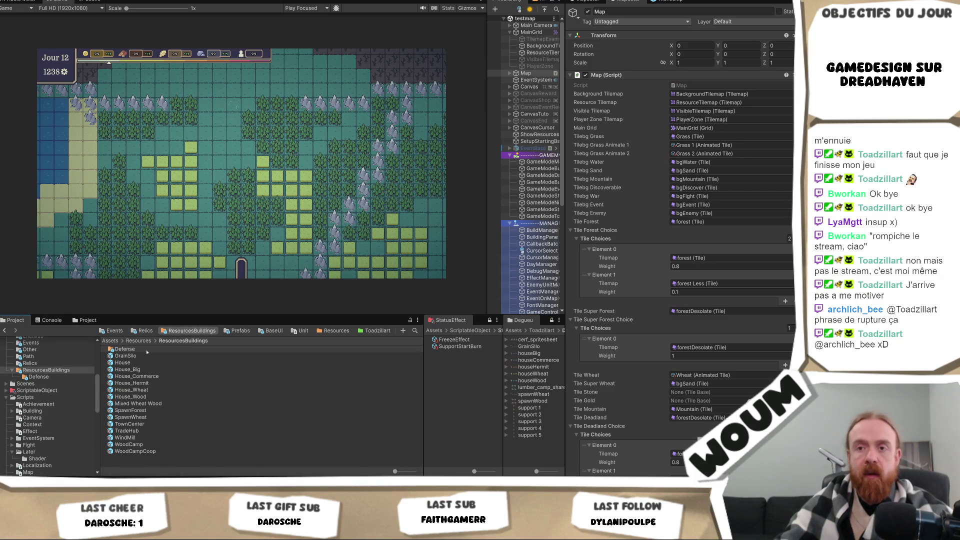
left_click(131, 444)
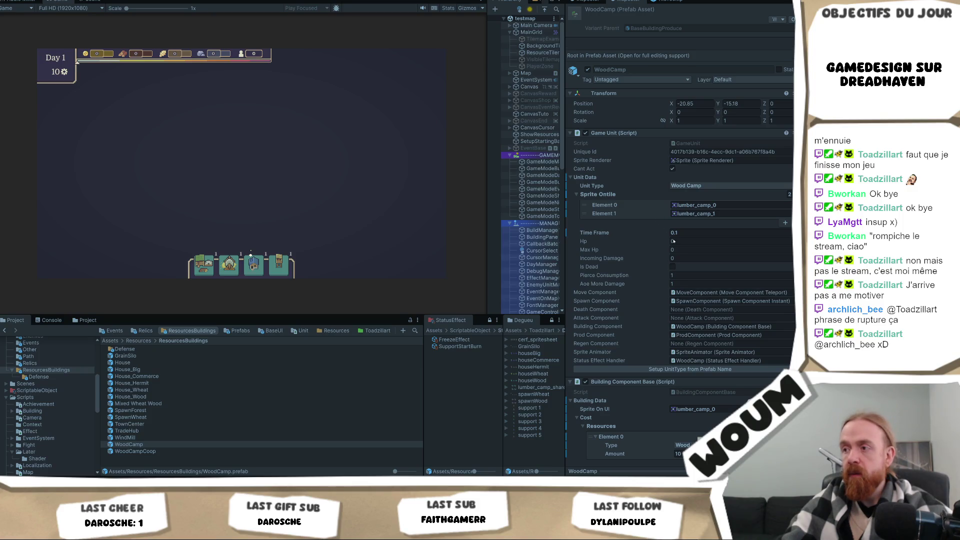
scroll(693, 244, "down", 7)
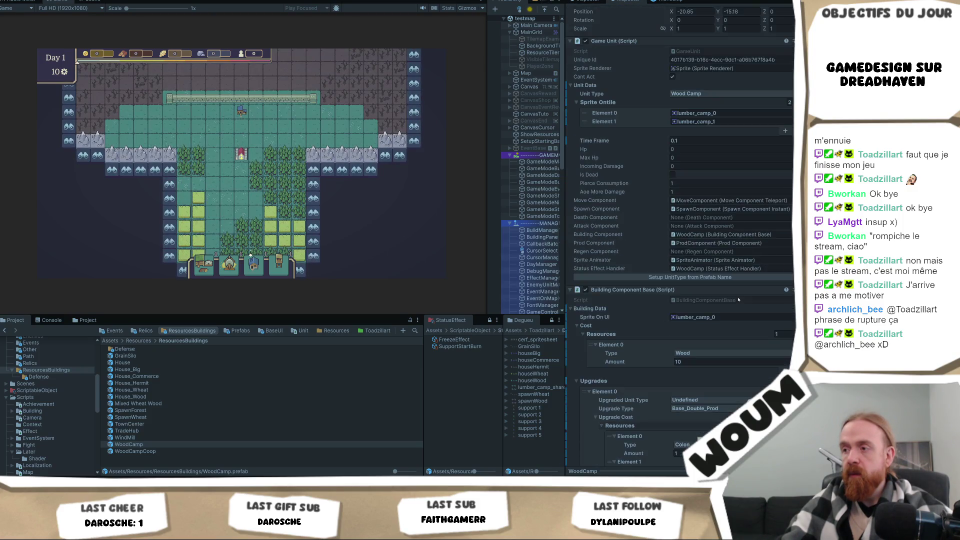
scroll(736, 299, "down", 6)
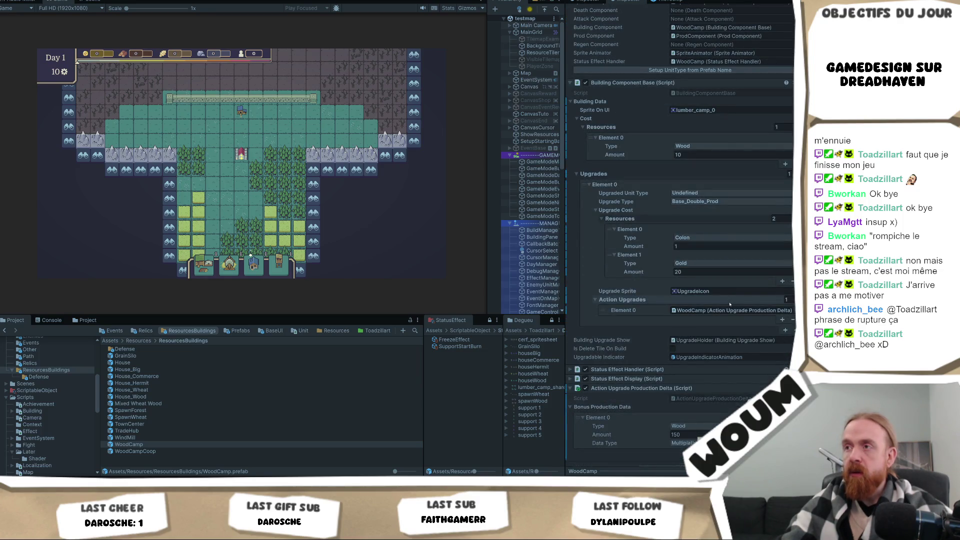
scroll(729, 304, "up", 2)
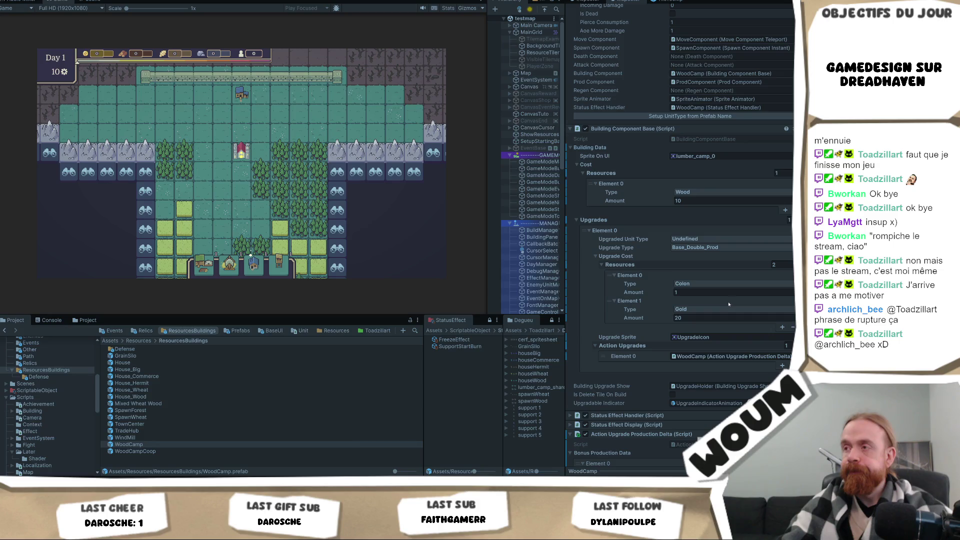
scroll(769, 258, "up", 7)
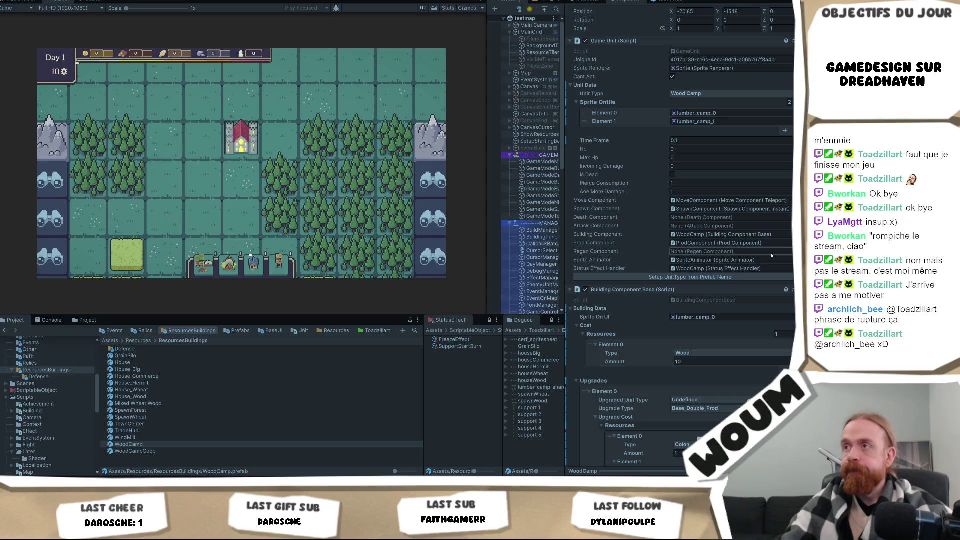
double_click(128, 444)
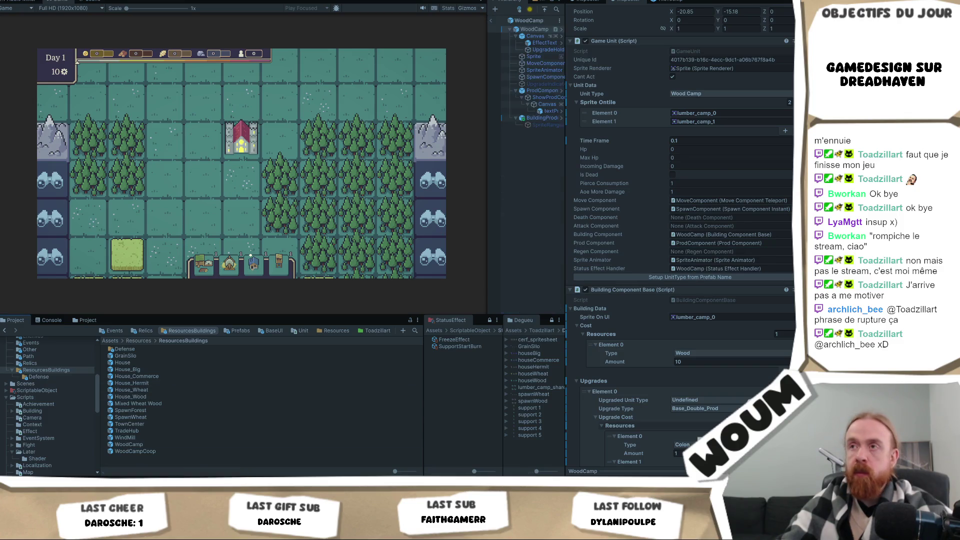
- Set the BuildingProduce range shape to Circle and range X to 2
left_click(540, 118)
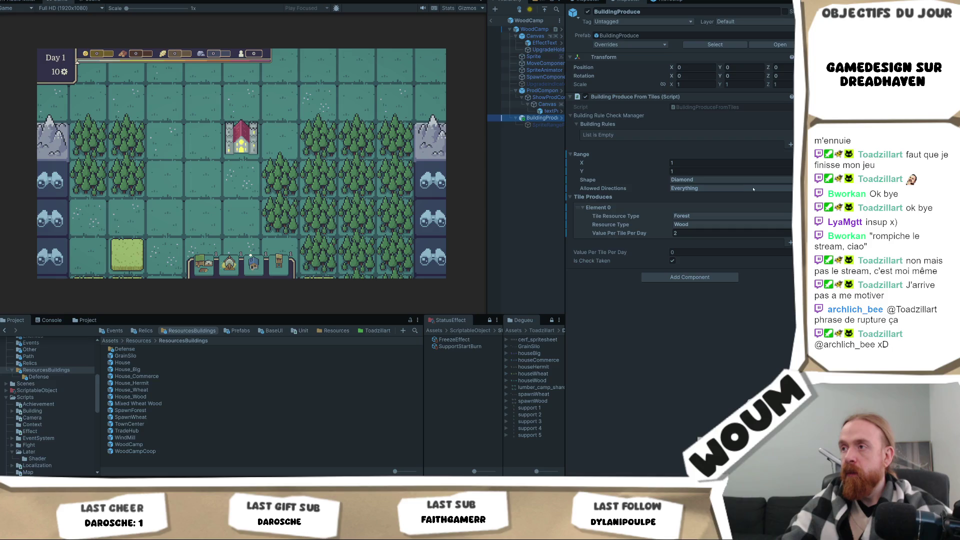
left_click(736, 181)
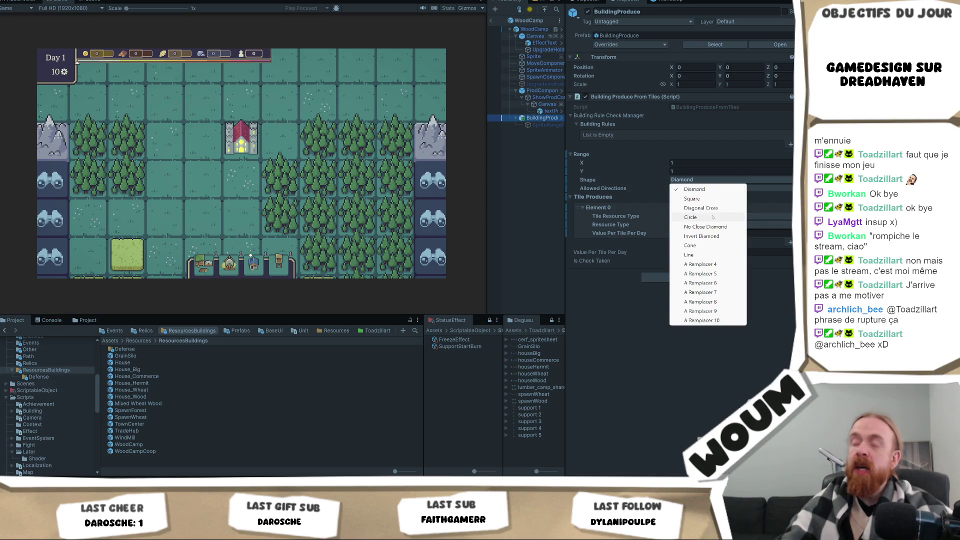
left_click(713, 217)
left_click_drag(485, 160, 405, 160)
double_click(698, 163)
type("2")
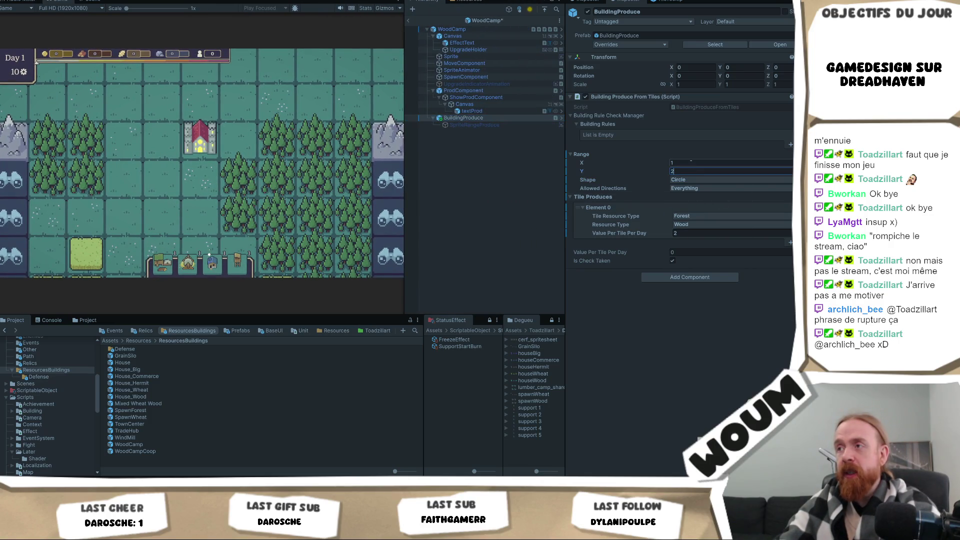
- Preview the Wood Camp's range on a forest tile in the running game, then edit range Y
scroll(180, 207, "down", 5)
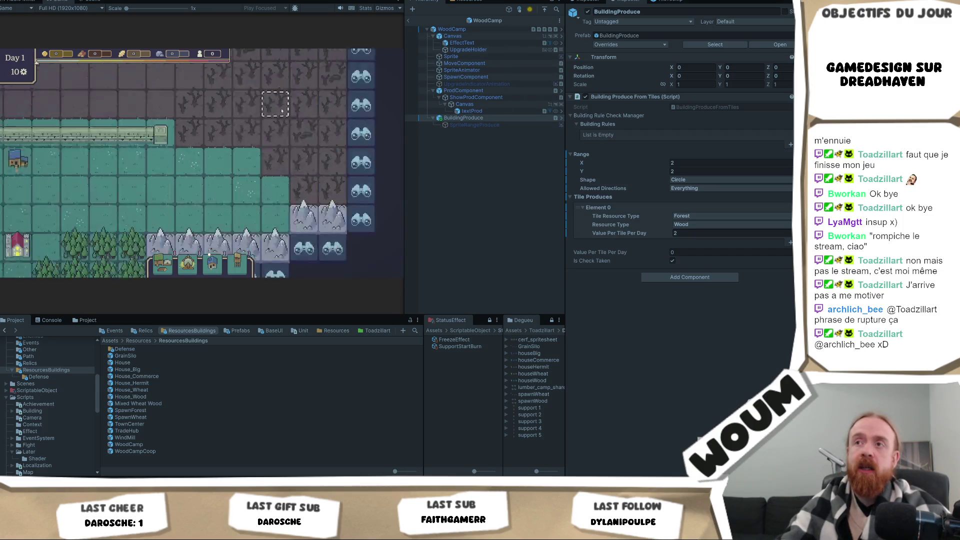
left_click(191, 156)
left_click(162, 266)
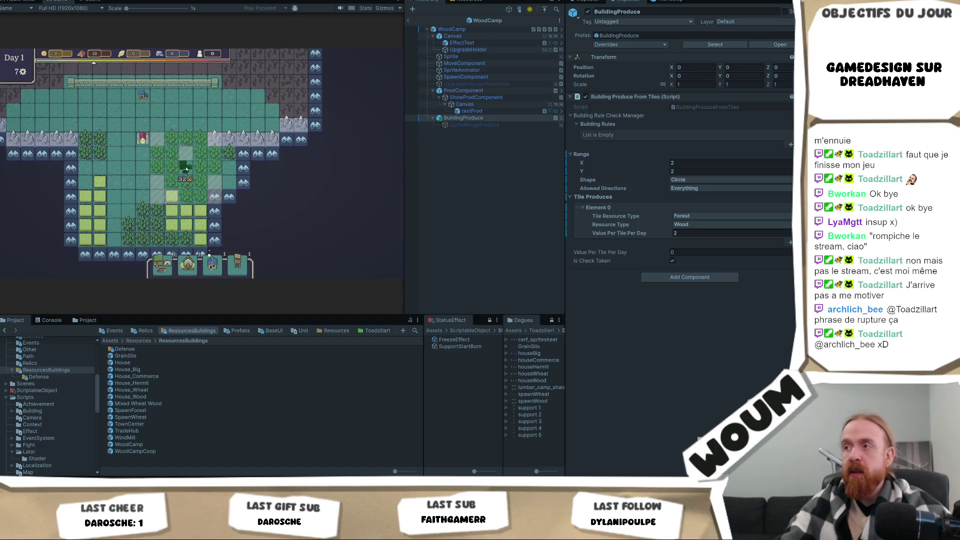
left_click(687, 170)
- Try WoodCamp range Y values of 5, then 10
type("5")
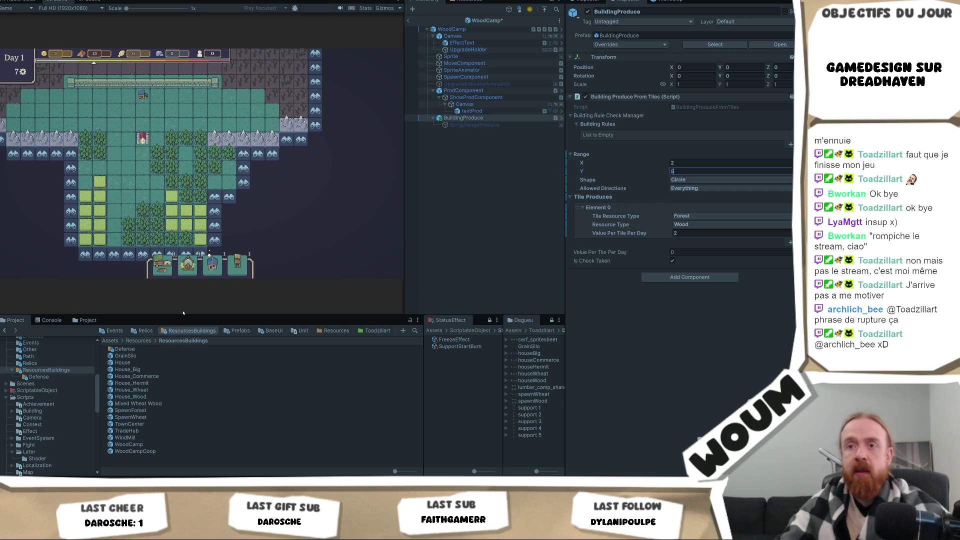
key("Return")
left_click(695, 170)
type("10")
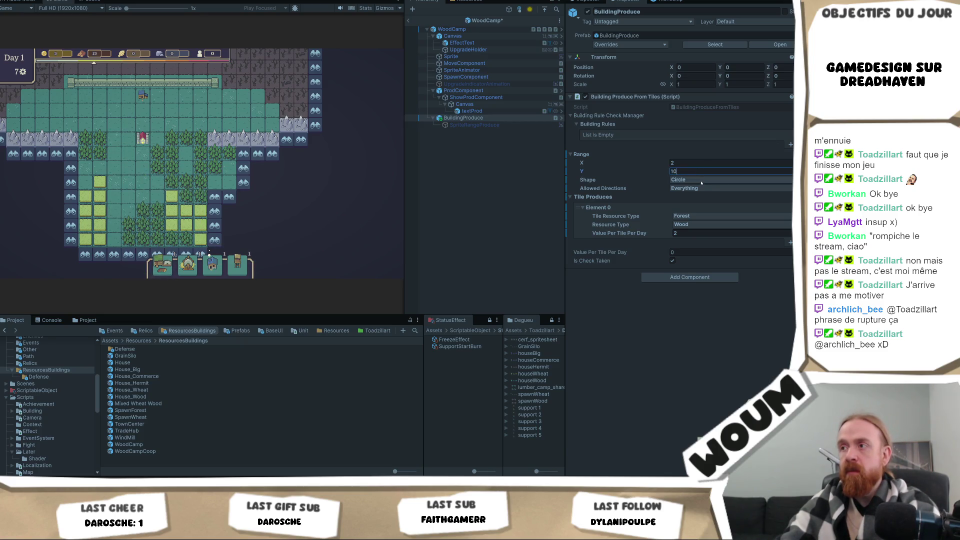
key("Return")
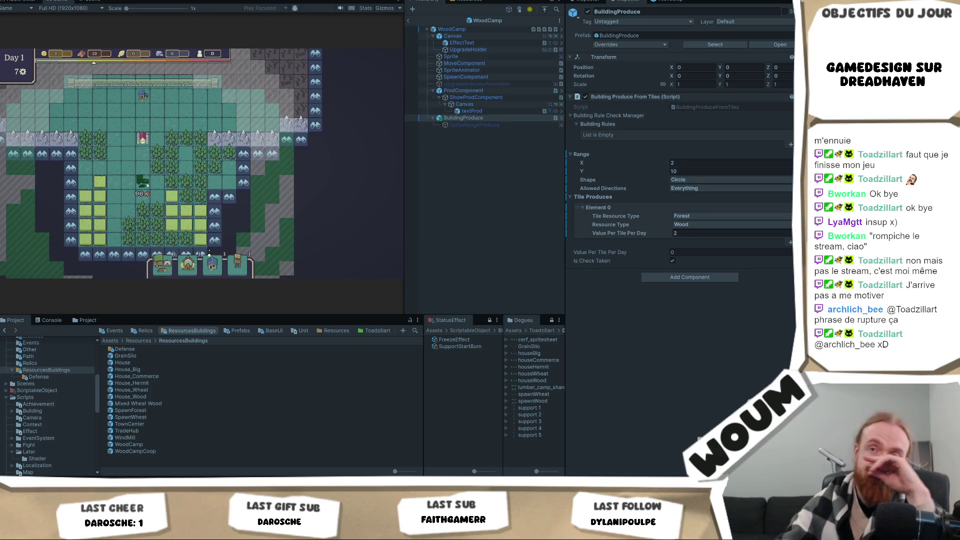
- Set the range X to 1 and the range Y to 5
left_click(697, 166)
type("1")
key("Tab")
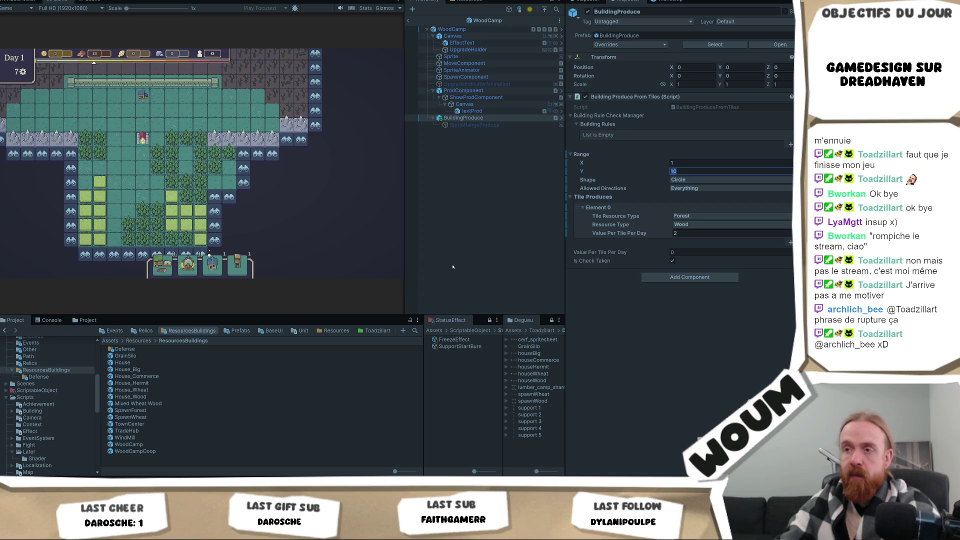
type("5")
key("Return")
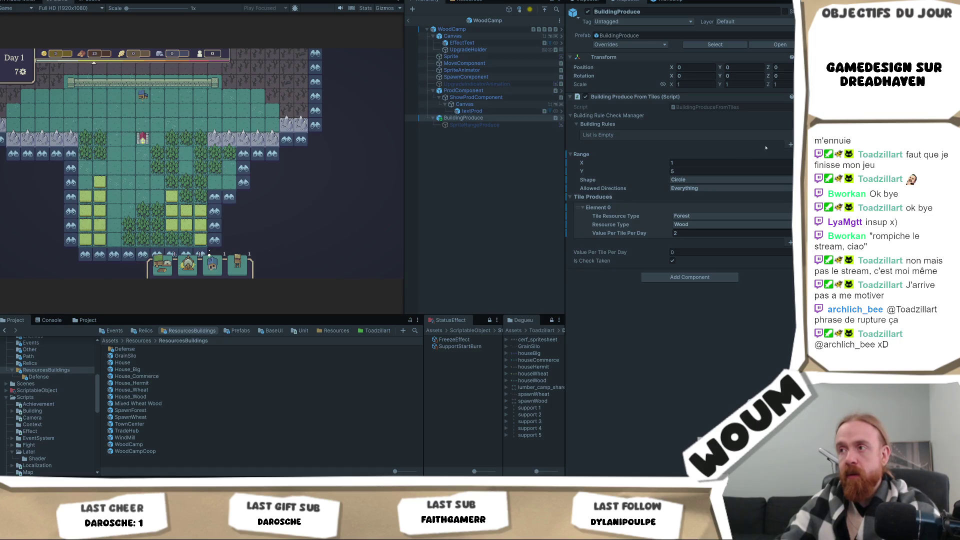
- Change range Y to 3 and preview the Wood Camp's range over the forest tiles
left_click(697, 172)
type("3")
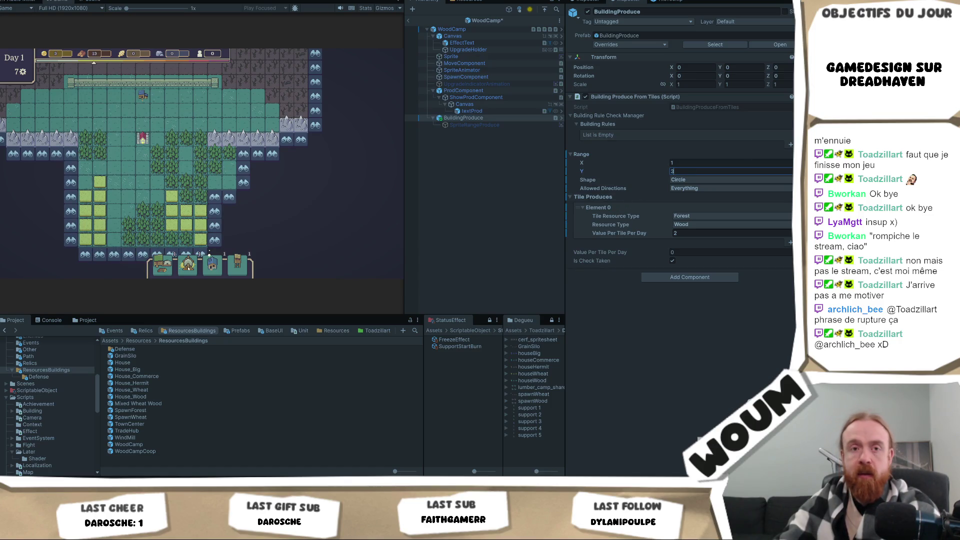
left_click(170, 272)
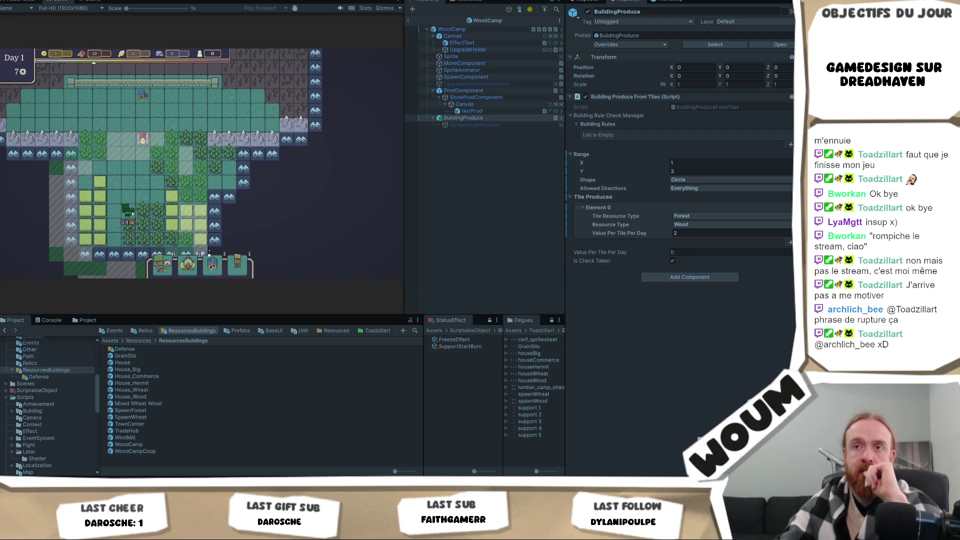
scroll(132, 213, "up", 1)
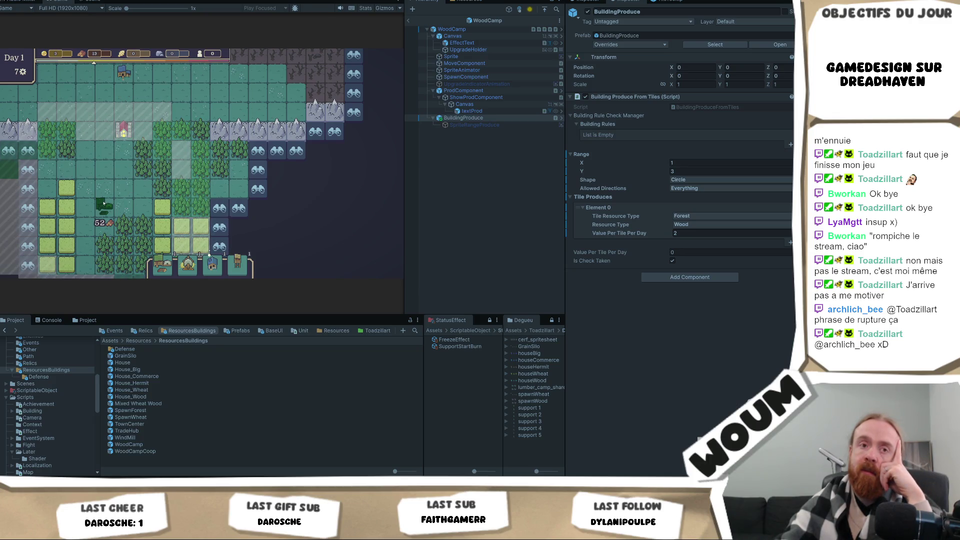
scroll(104, 203, "down", 2)
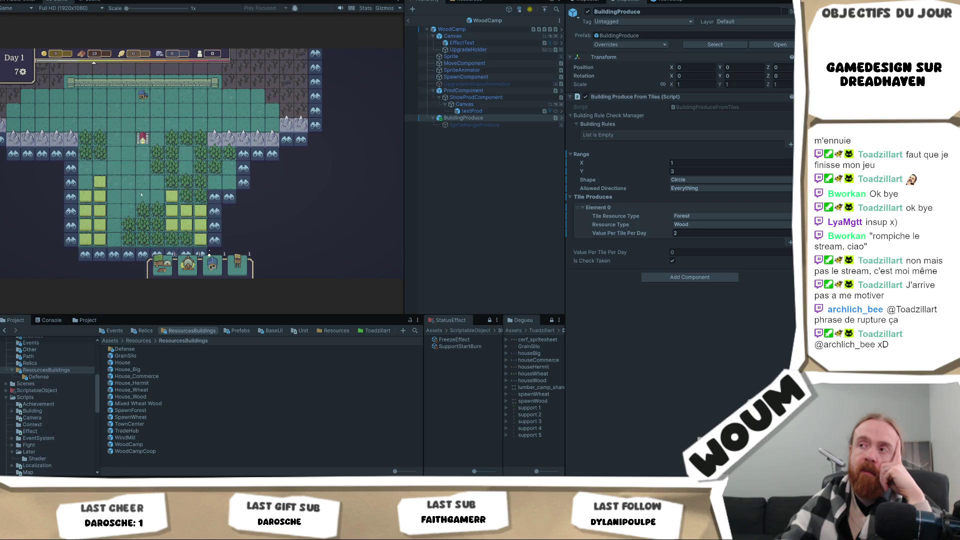
- Make the range shape Diagonal Cross with range X 0, then check it on the map
left_click(716, 180)
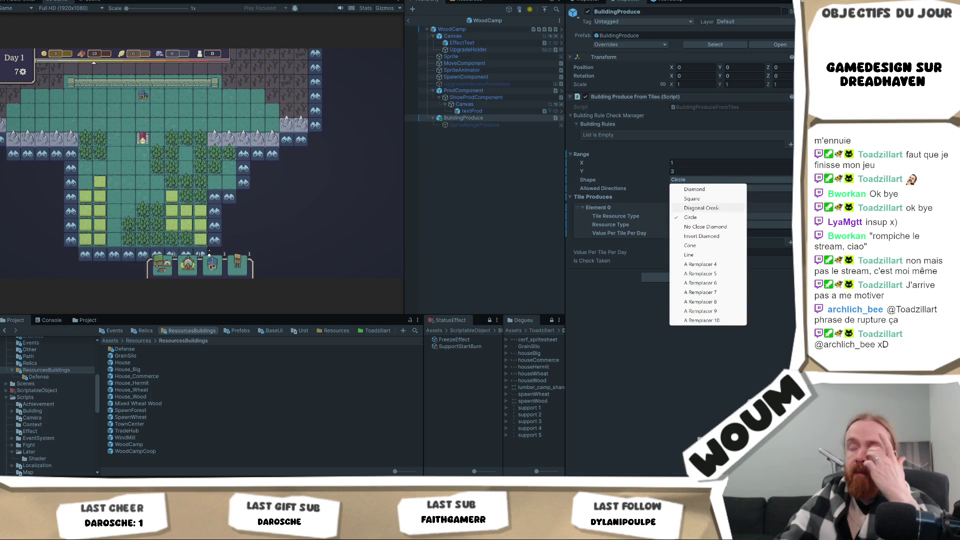
left_click(701, 208)
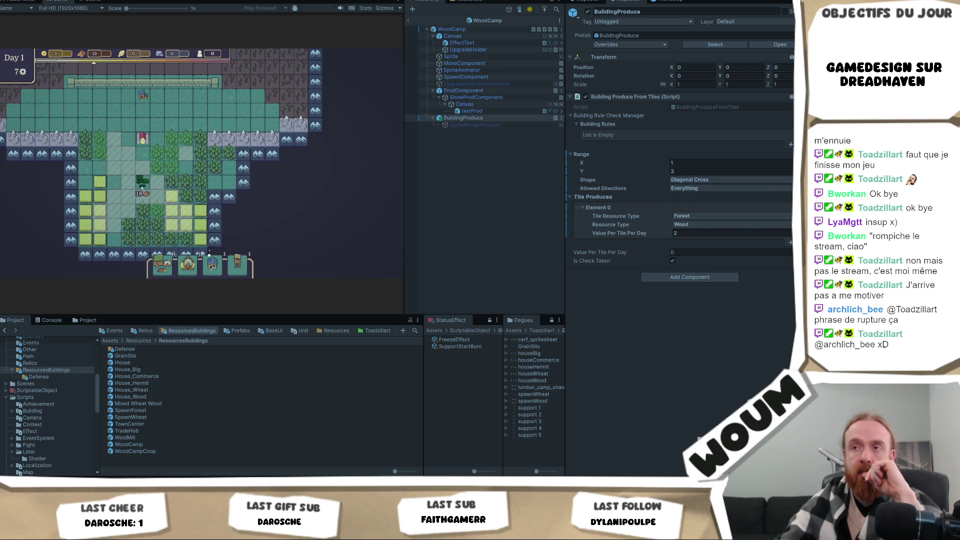
left_click(710, 162)
type("0")
key("Return")
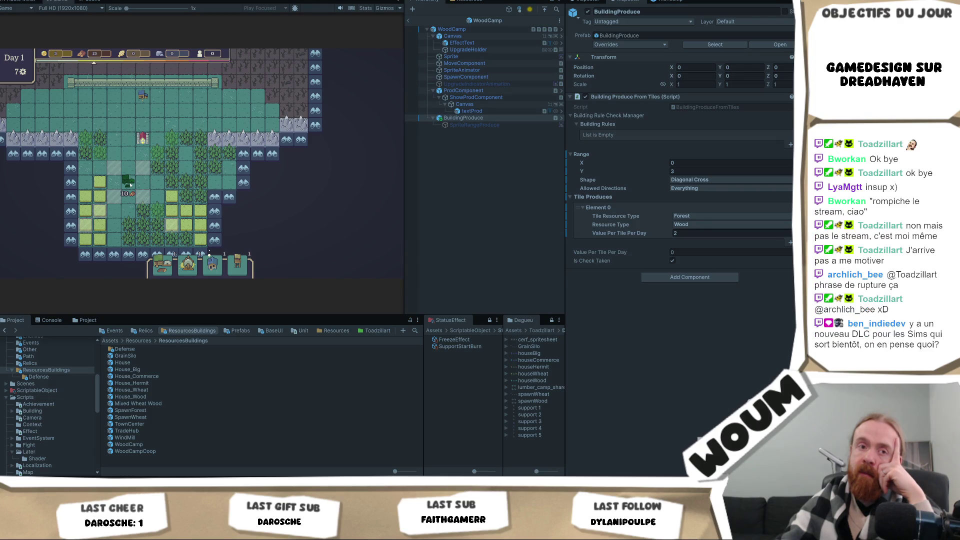
scroll(130, 184, "up", 2)
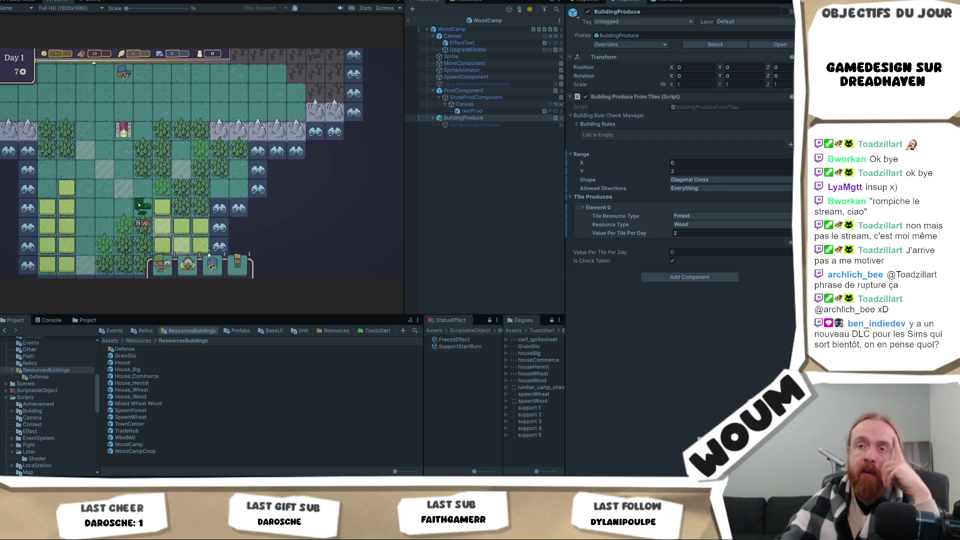
- Pan the game map to check other forest areas, then bring up the range Shape choices
left_click_drag(108, 196, 124, 173)
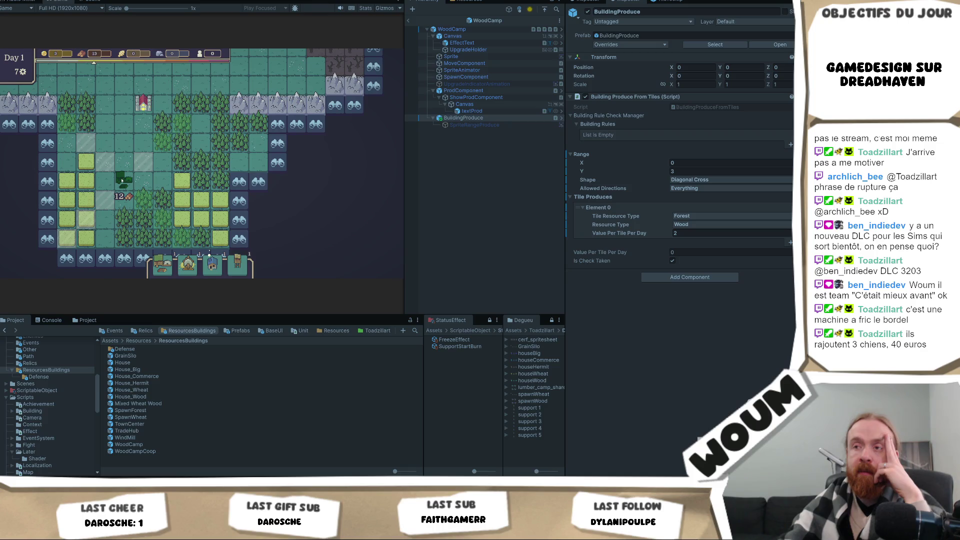
left_click(688, 180)
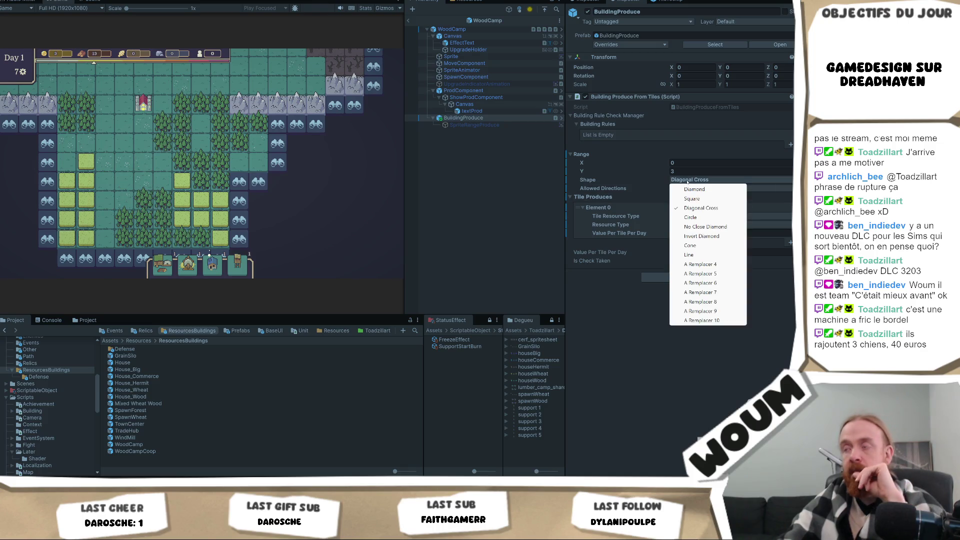
- Switch the range shape to No Close Diamond with range Y 2
left_click(705, 226)
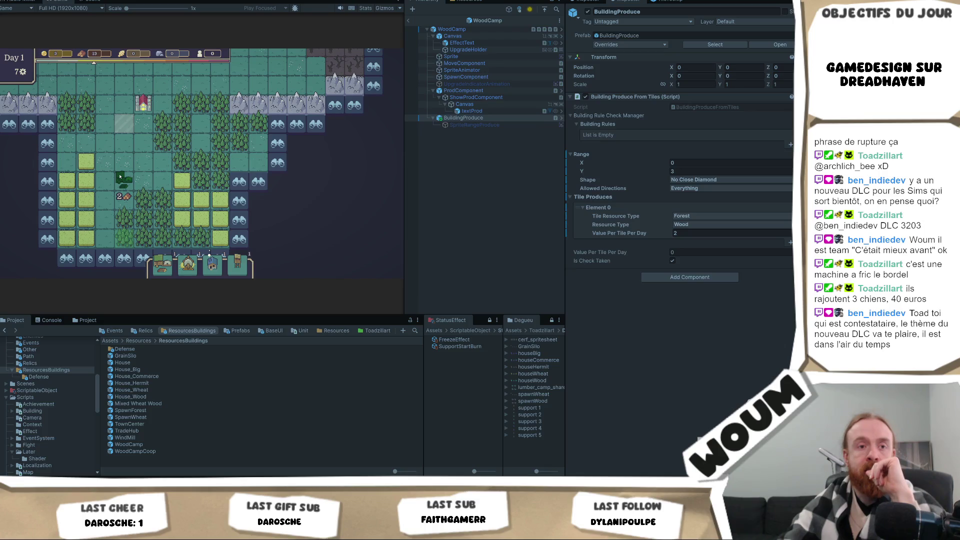
left_click(714, 180)
left_click(714, 180)
left_click(701, 171)
type("2")
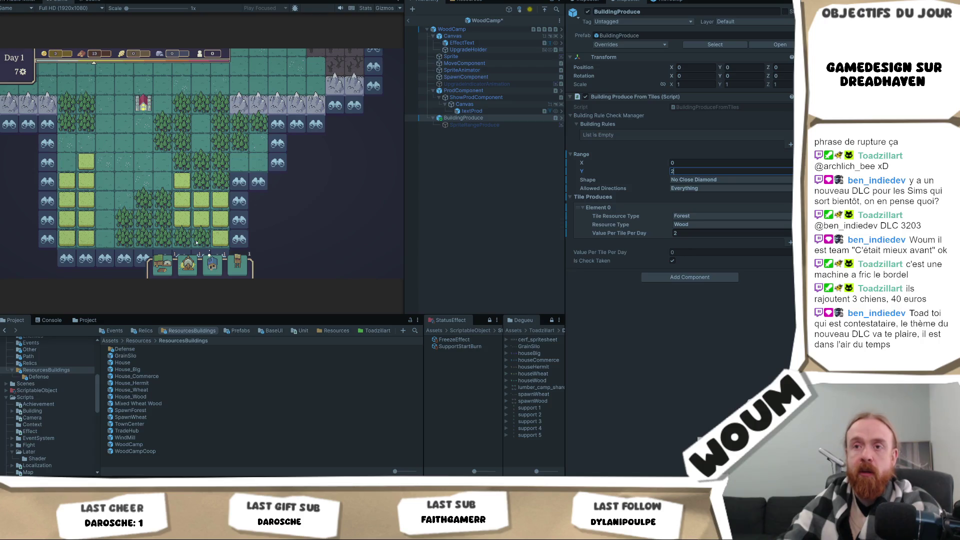
key("Return")
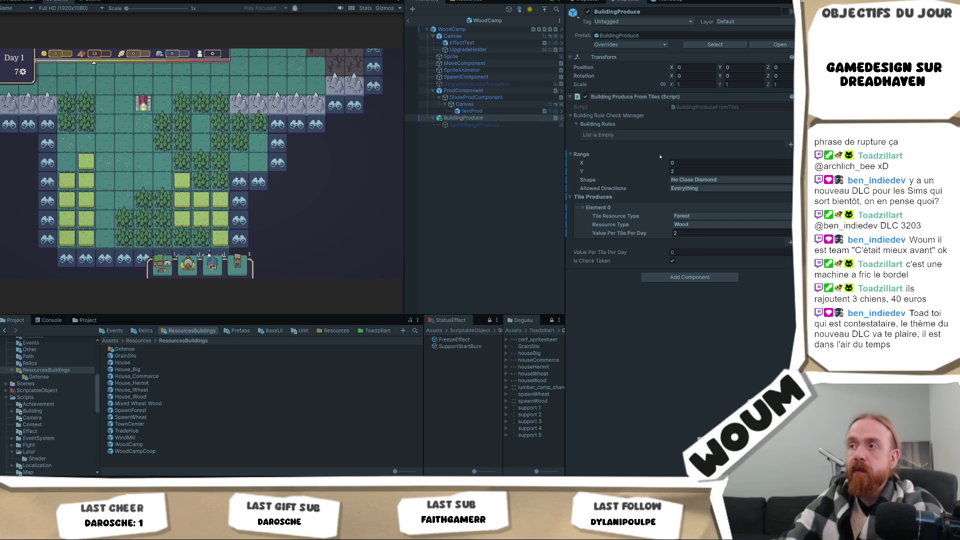
- Set range X to 2, try 5, and preview the Wood Camp's range over the map
left_click(700, 162)
type("2")
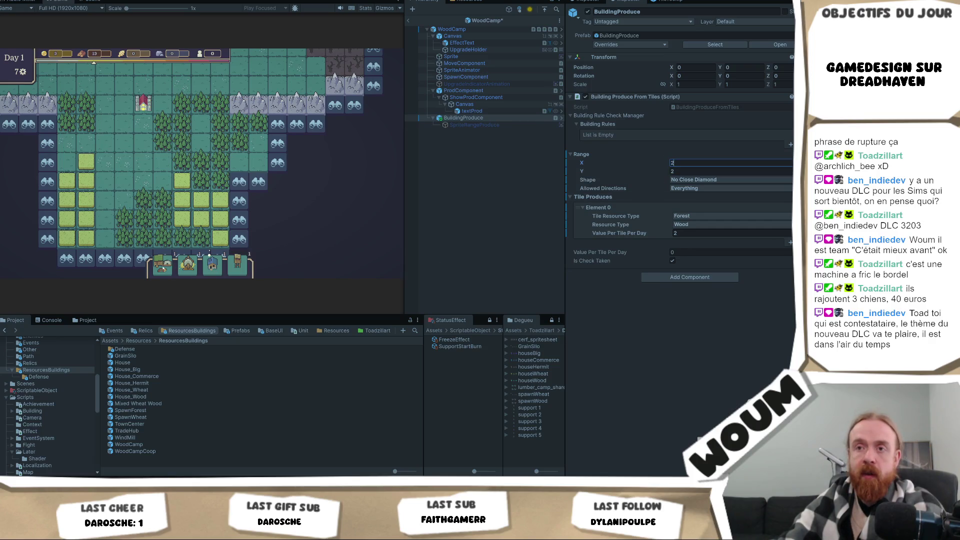
key("Return")
left_click(700, 162)
type("5")
key("Return")
mouse_move(165, 273)
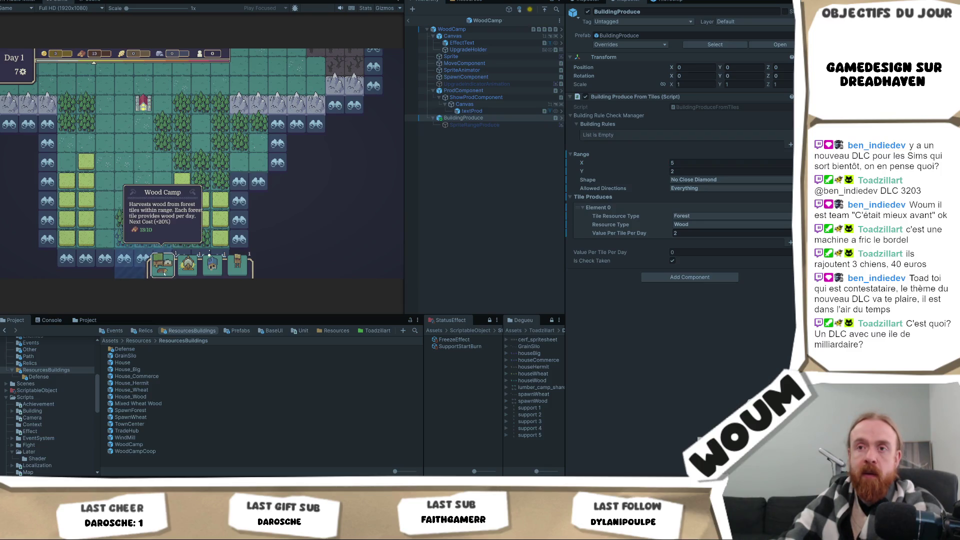
mouse_move(164, 275)
left_mouse_down()
mouse_move(135, 165)
mouse_move(120, 163)
mouse_move(195, 155)
mouse_move(149, 176)
mouse_move(150, 145)
left_mouse_up()
- Return range X to 2, save, and preview the Wood Camp's range again
left_click(682, 161)
type("2")
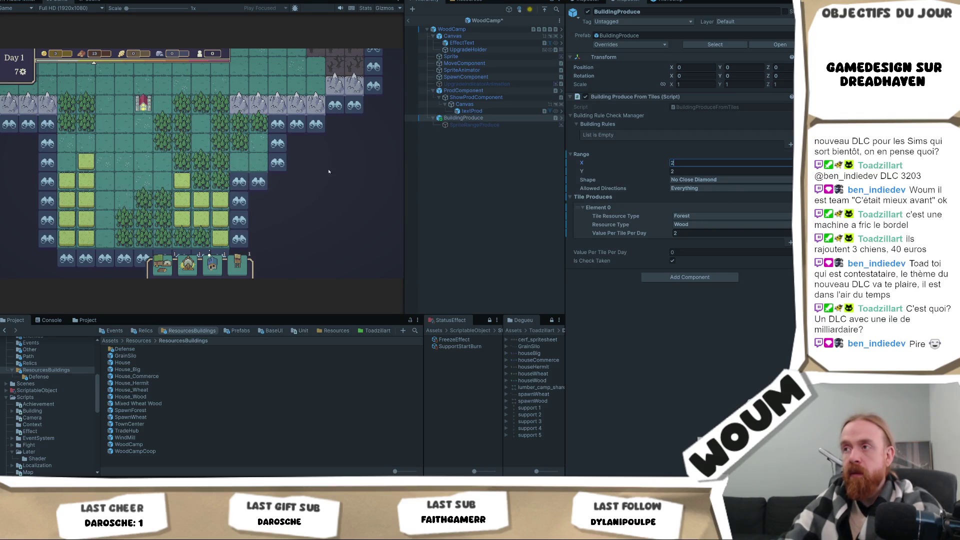
key("ctrl+s")
mouse_move(164, 264)
left_mouse_down()
mouse_move(153, 159)
mouse_move(103, 175)
mouse_move(124, 190)
mouse_move(106, 200)
mouse_move(202, 202)
mouse_move(127, 197)
mouse_move(133, 180)
left_mouse_up()
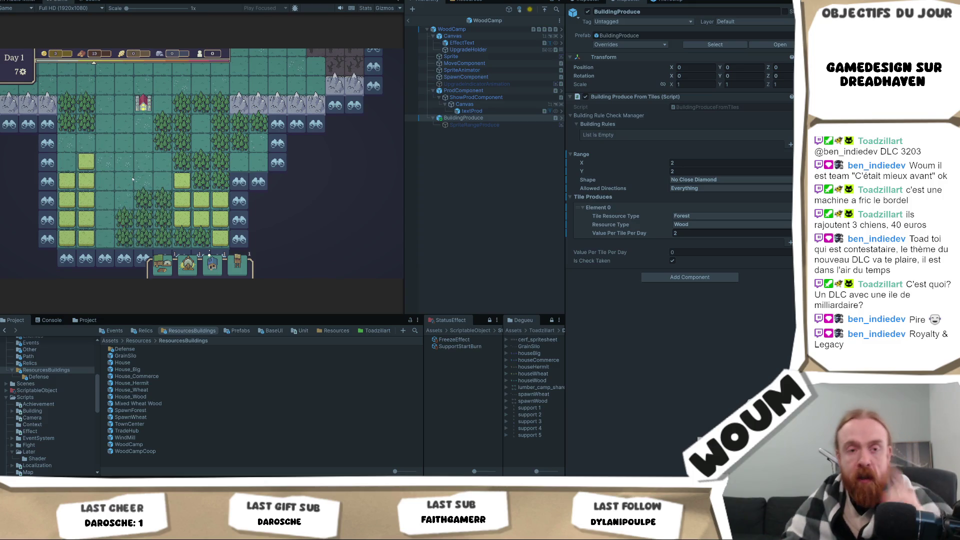
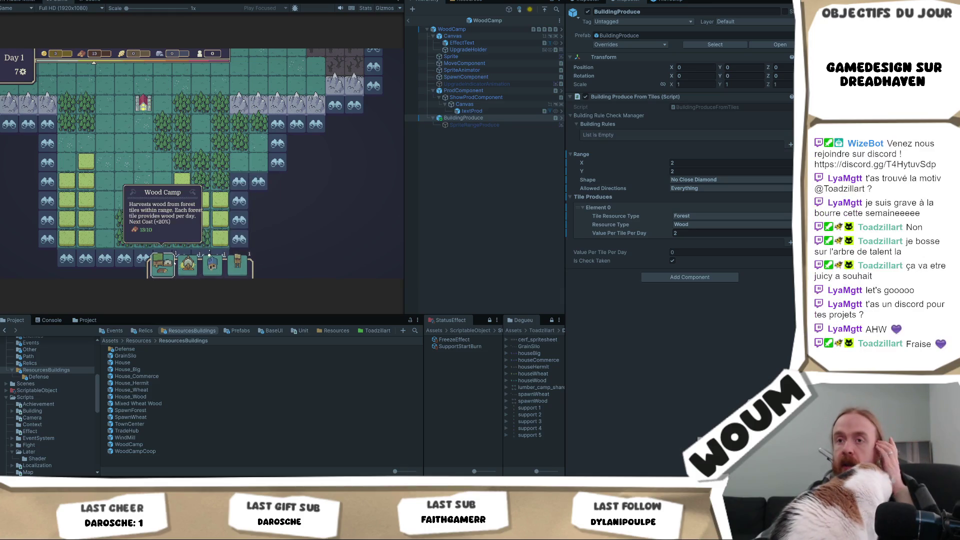
- Change the WoodCamp range X from 2 to 5 and preview the wider area on the map
left_click(163, 264)
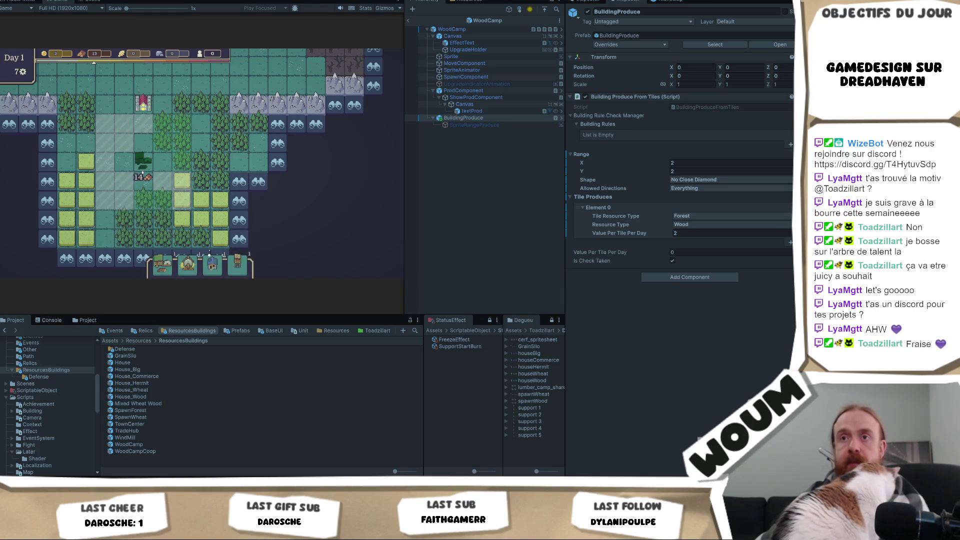
right_click(196, 166)
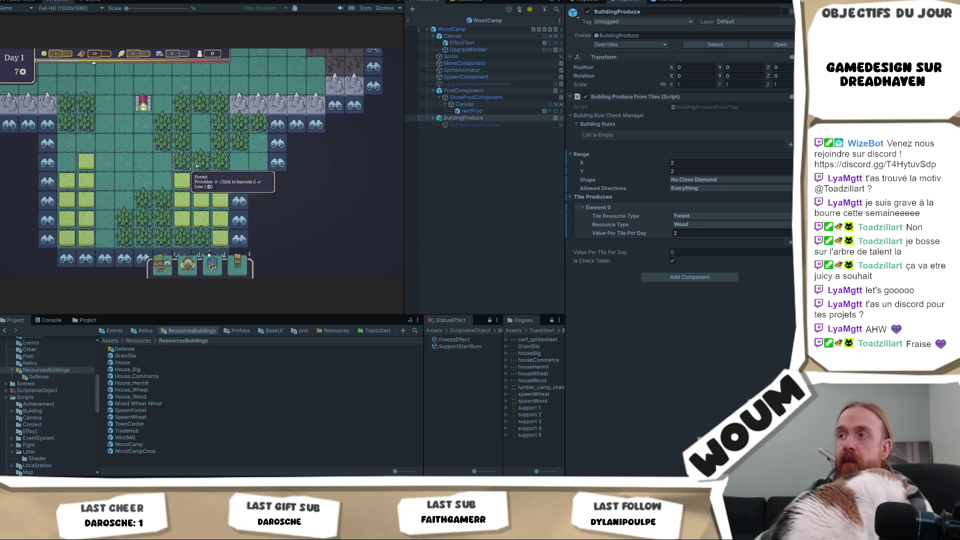
left_click(686, 163)
type("5")
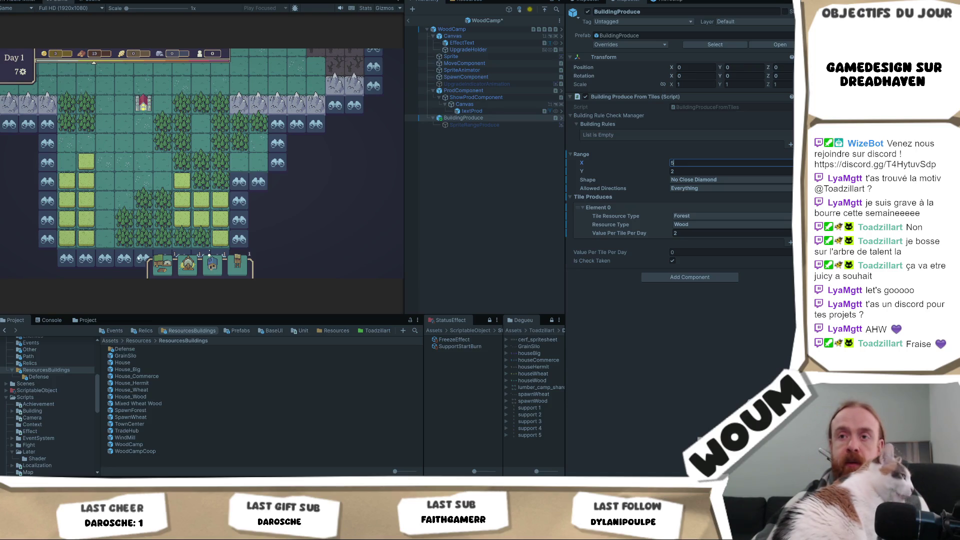
left_click_drag(162, 265, 131, 176)
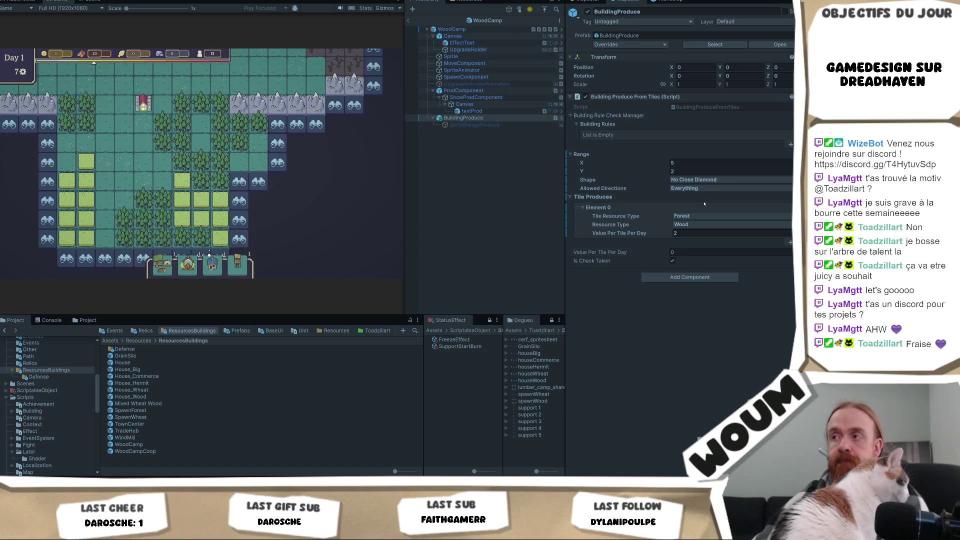
- Switch the WoodCamp range Shape to Cone and preview the narrower area on the map
left_click(710, 180)
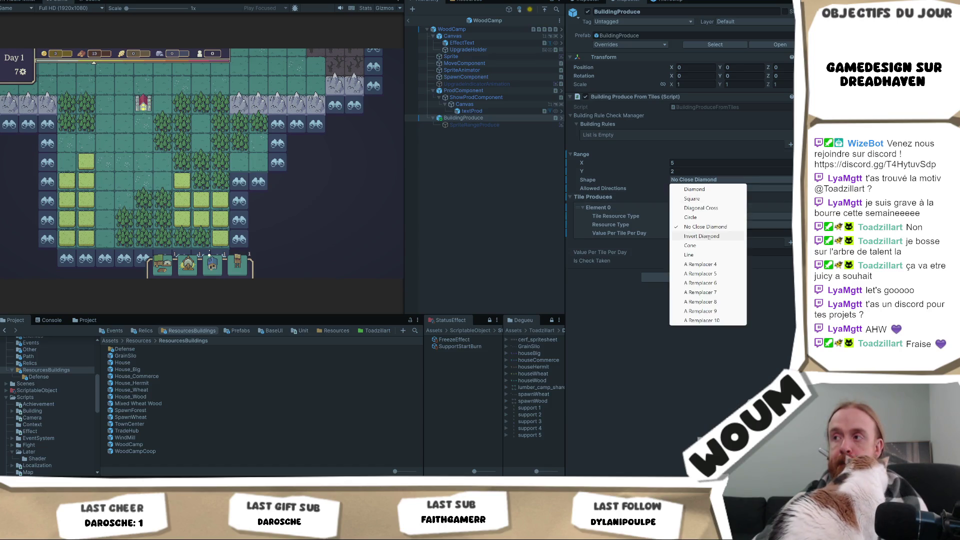
left_click(716, 246)
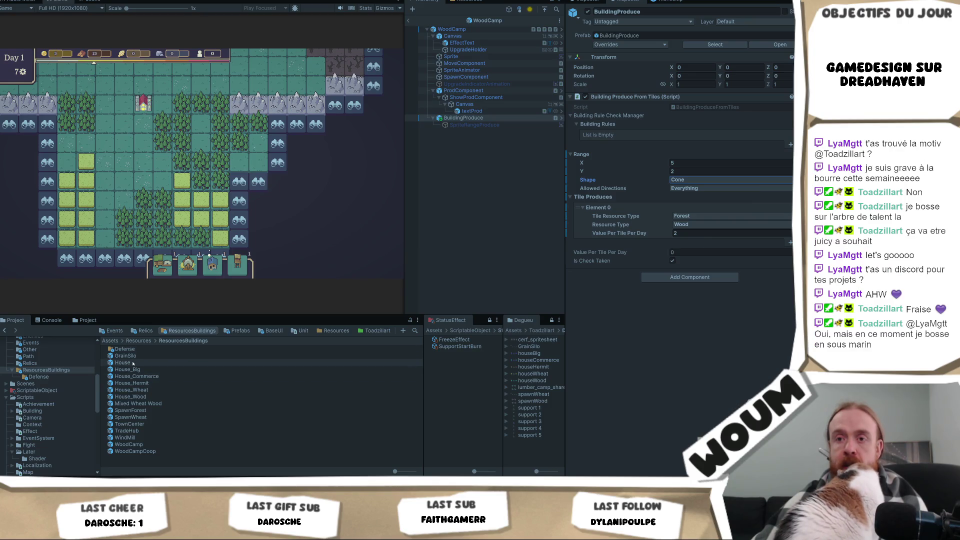
mouse_move(163, 265)
left_mouse_down()
mouse_move(123, 147)
mouse_move(136, 156)
mouse_move(117, 156)
left_mouse_up()
left_click(717, 162)
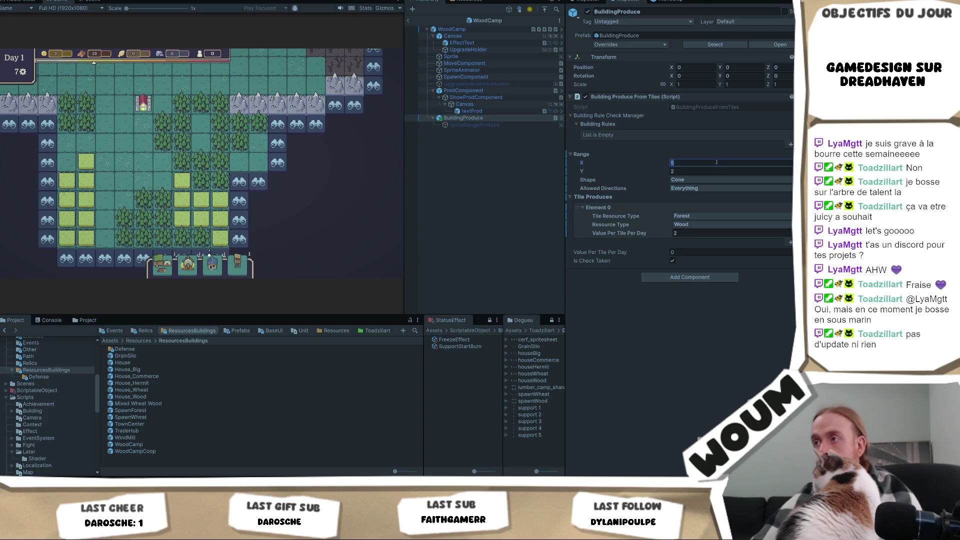
left_click_drag(163, 265, 164, 165)
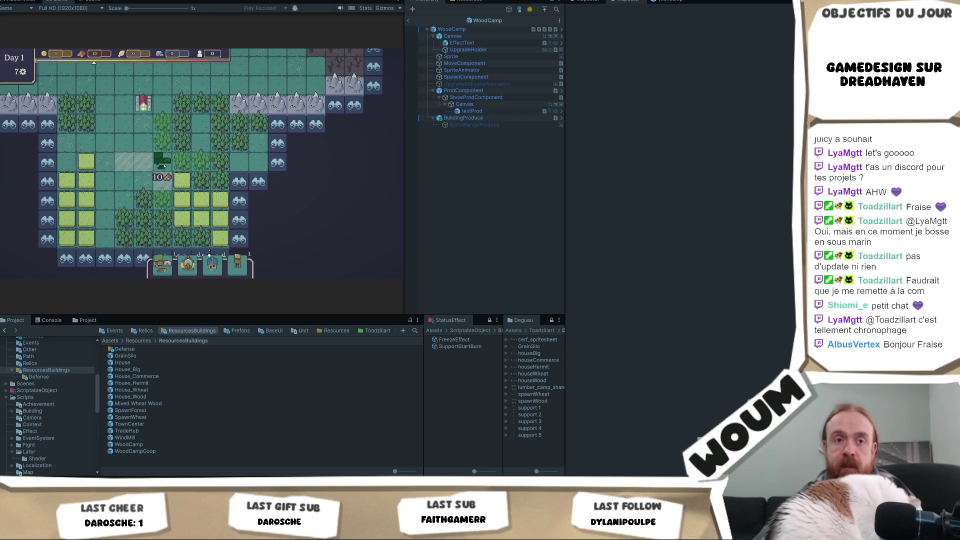
- Drag the WoodCamp preview back onto its build card so nothing is placed
left_click_drag(164, 165, 157, 262)
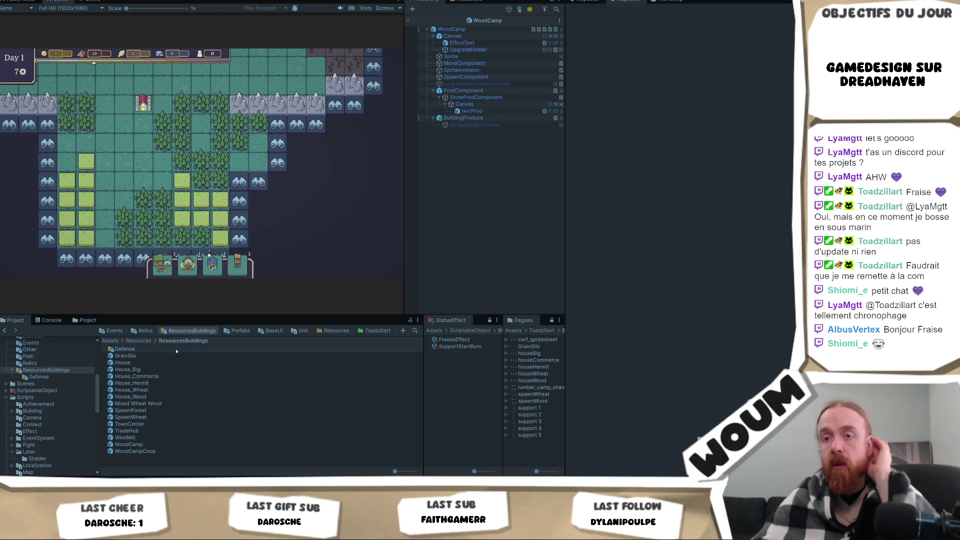
- Preview a lumber camp placement, cancel it without building, and switch to Obsidian
left_click(140, 444)
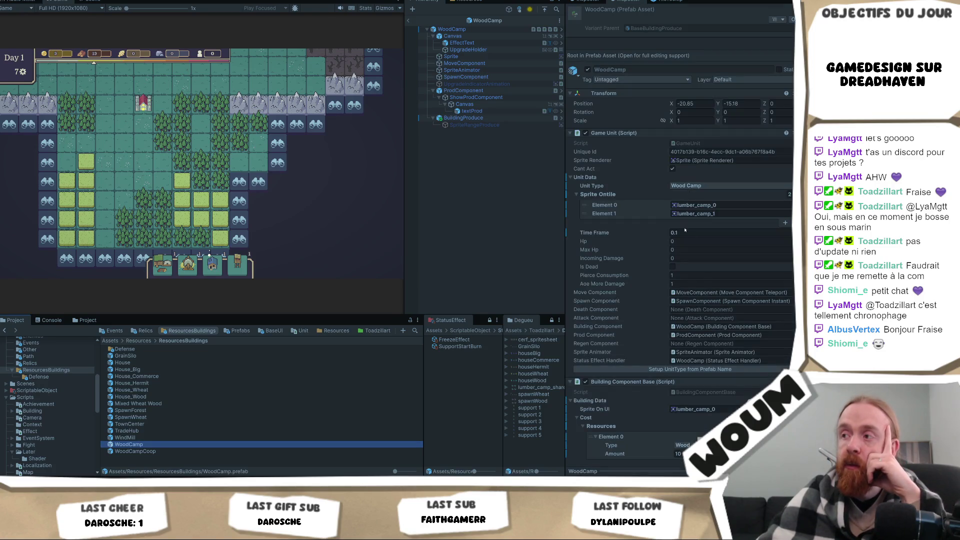
left_click(163, 265)
scroll(168, 165, "up", 2)
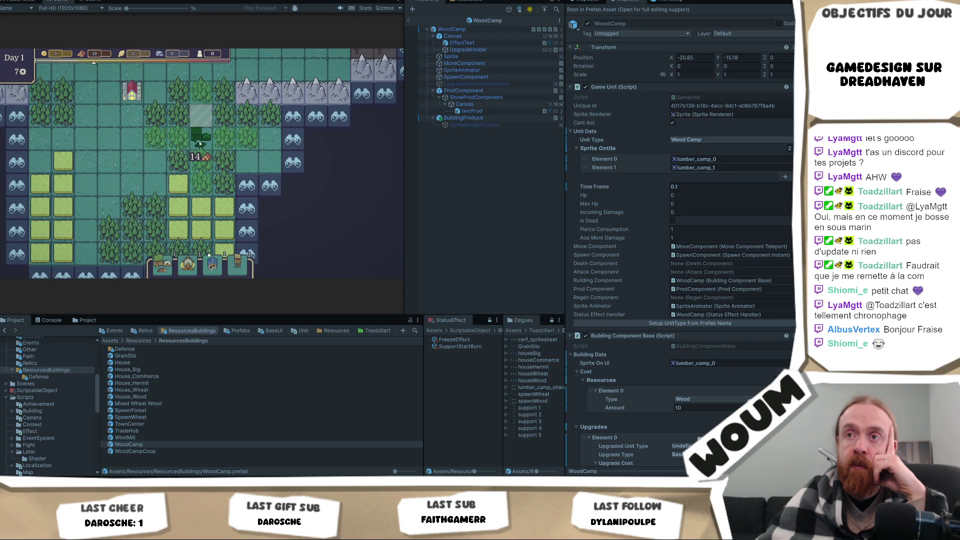
scroll(199, 157, "up", 2)
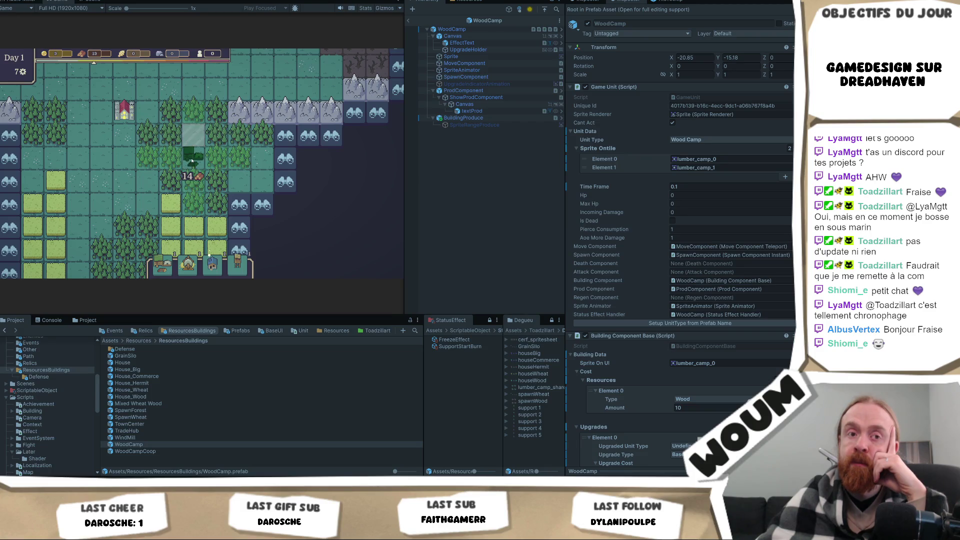
right_click(192, 160)
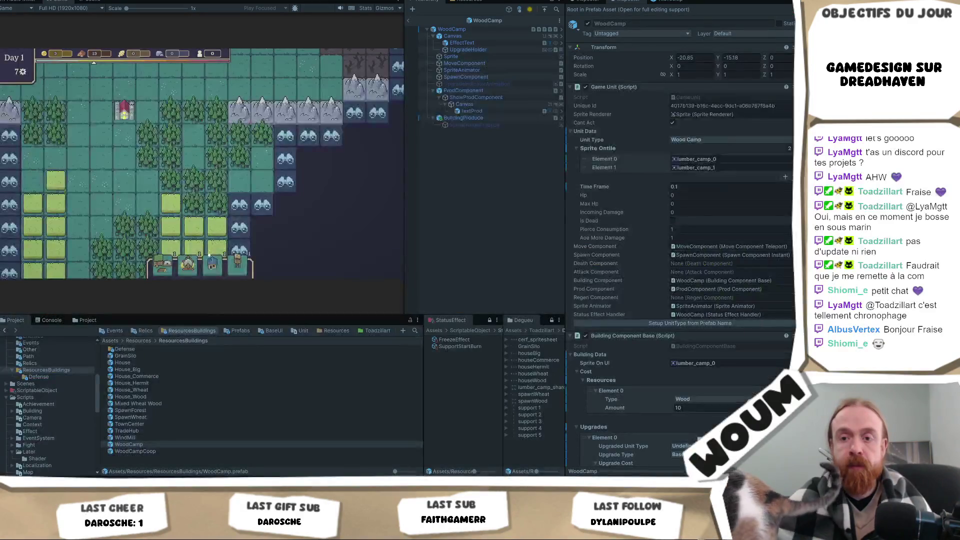
key("alt+Tab")
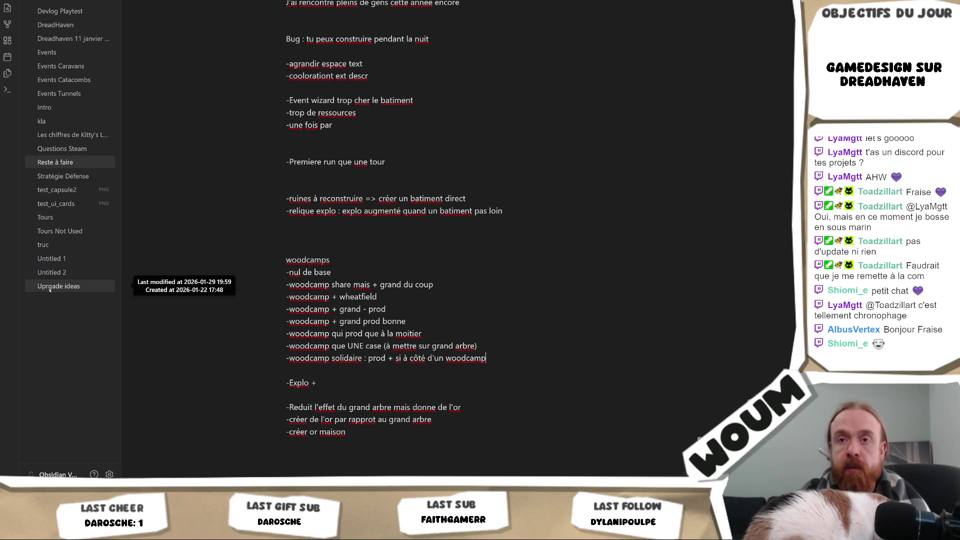
- Check the WoodCamp prefab in Unity, then return to the Untitled 2 note and select 'Fermier'
key("alt+Tab")
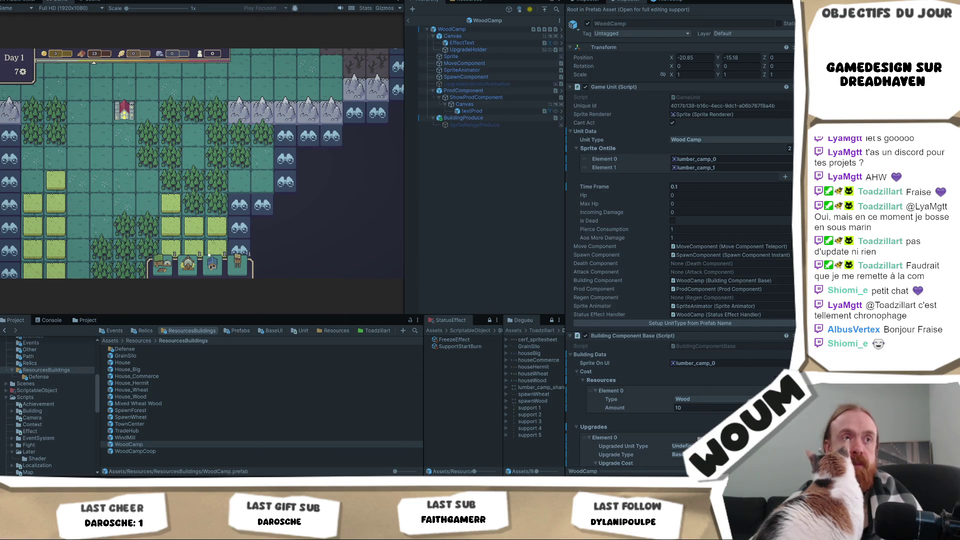
key("alt+Tab")
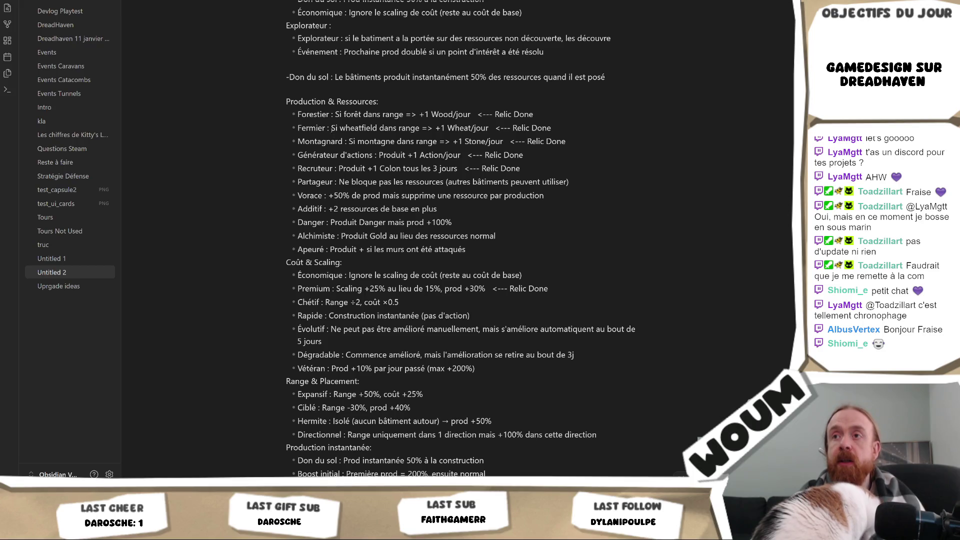
double_click(306, 128)
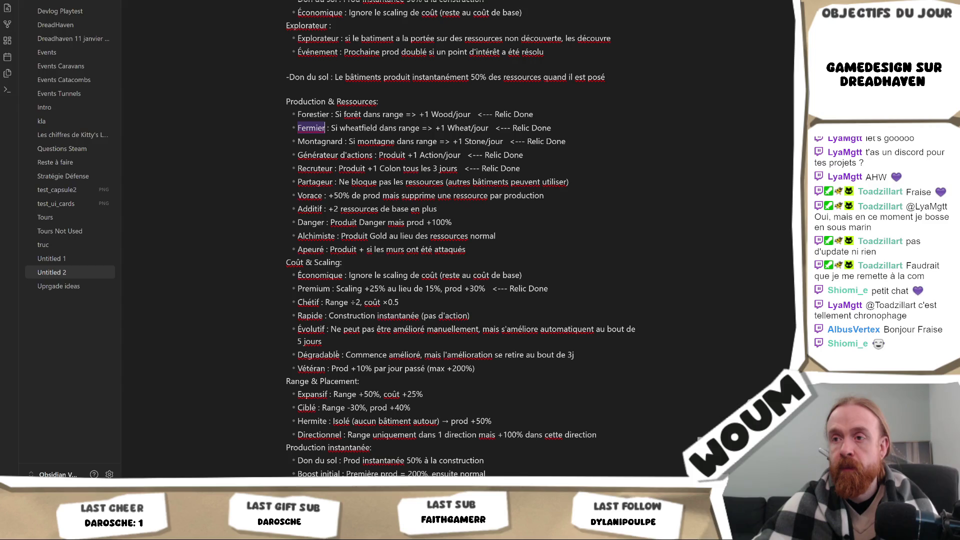
double_click(311, 368)
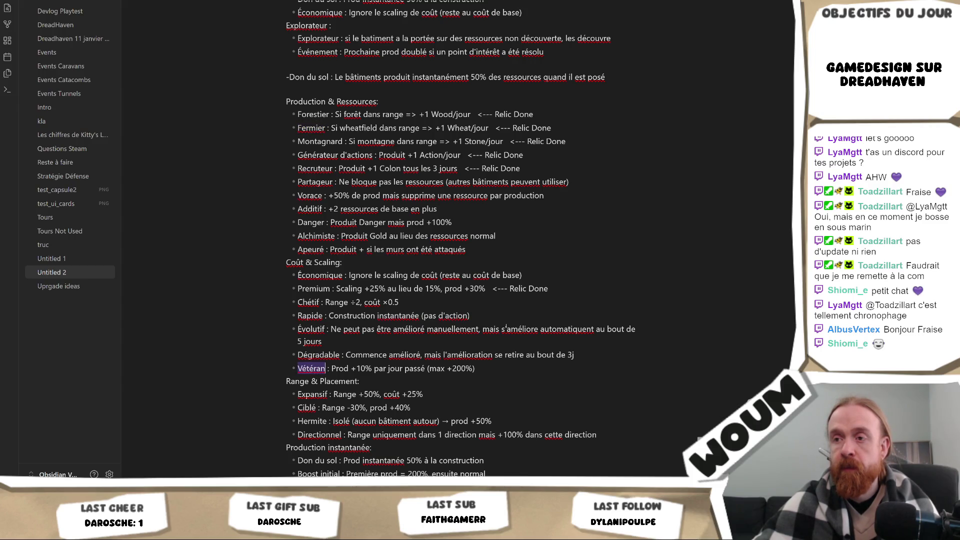
- Scroll the note past Vétéran to reveal the Règles spéciales and Production conditionnelle ideas
scroll(506, 327, "up", 3)
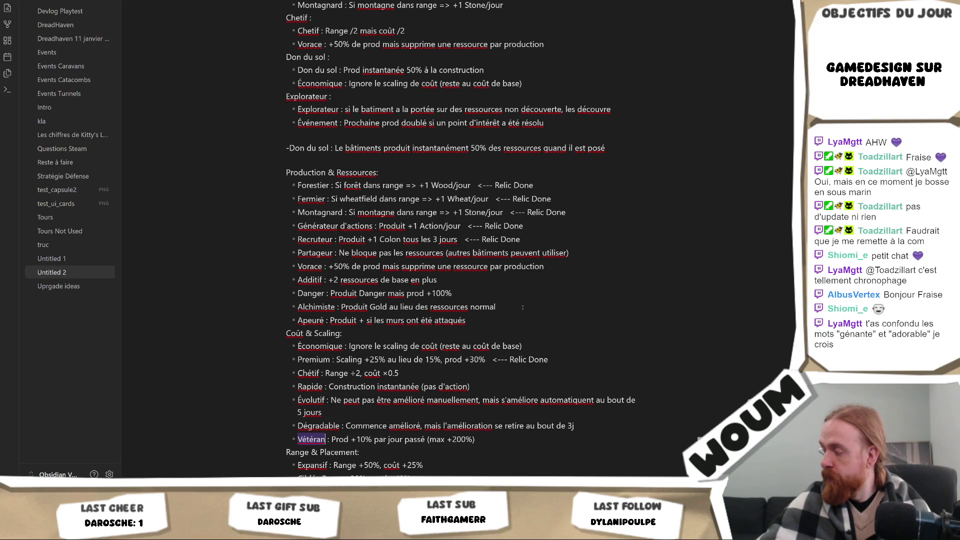
scroll(522, 307, "up", 3)
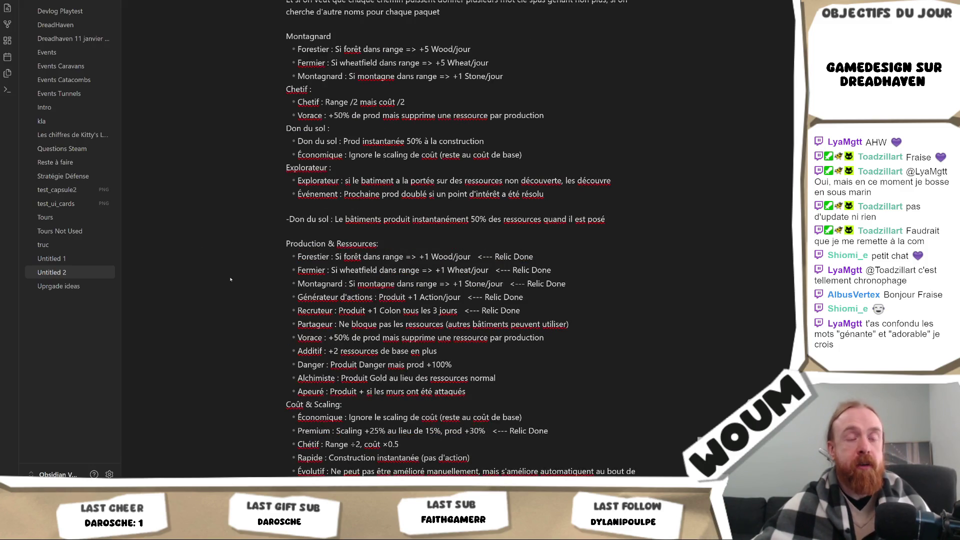
scroll(570, 352, "down", 3)
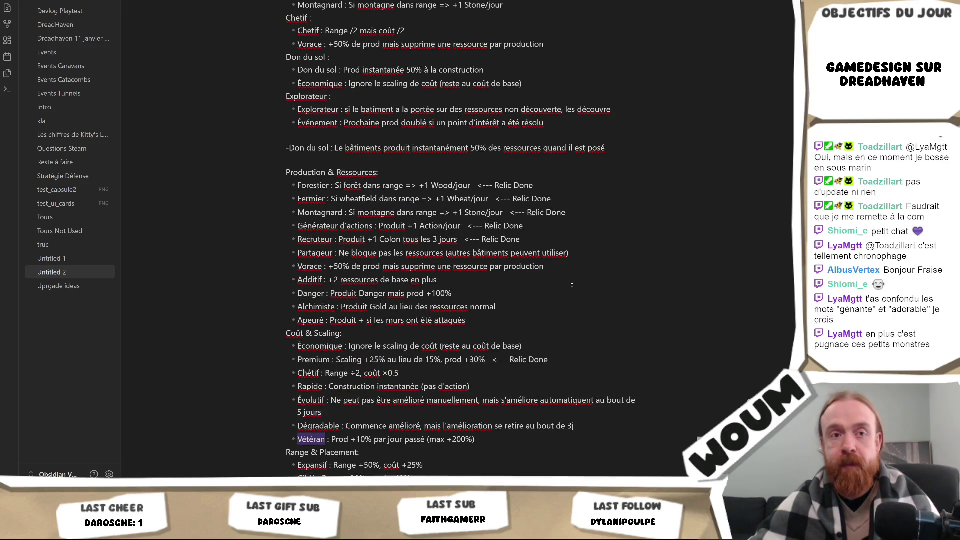
scroll(570, 282, "down", 3)
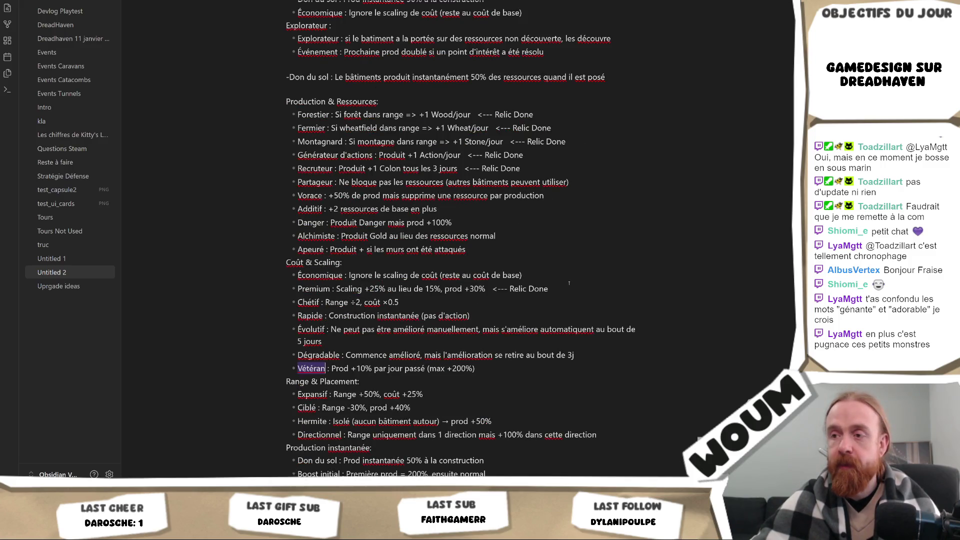
scroll(569, 283, "down", 3)
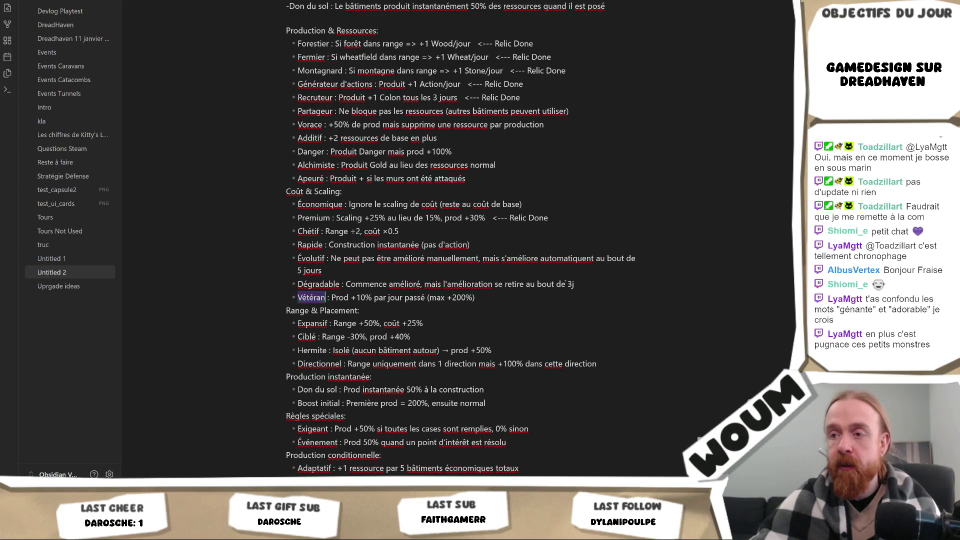
scroll(566, 280, "down", 3)
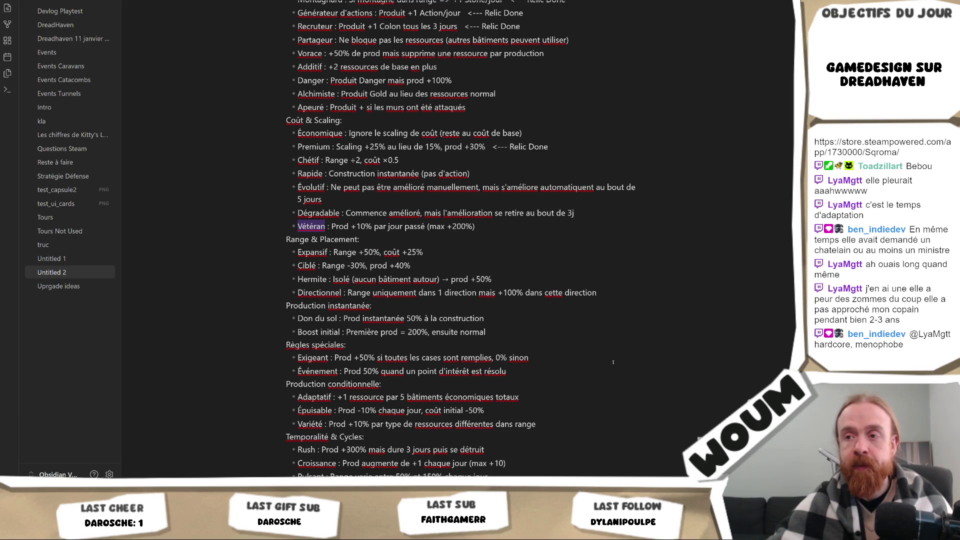
scroll(613, 362, "down", 2)
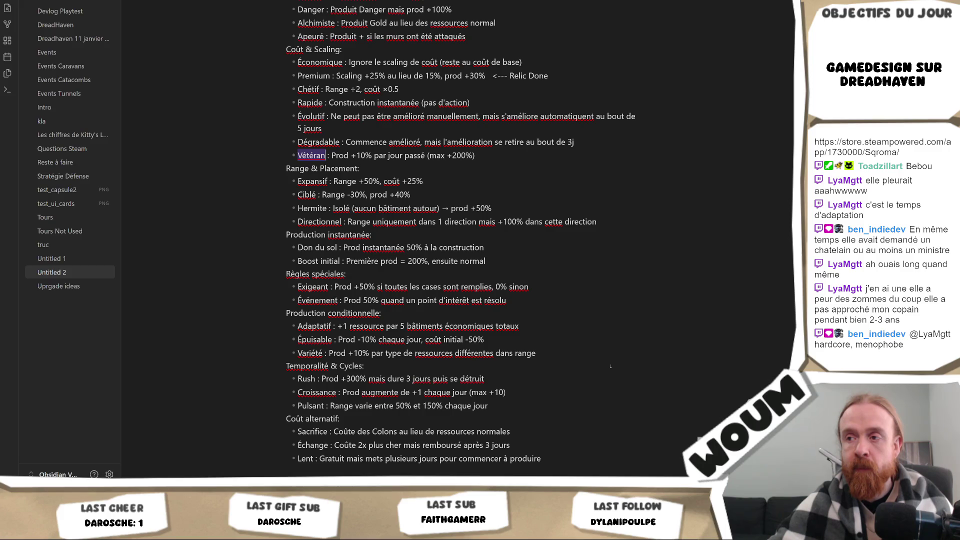
scroll(611, 367, "up", 3)
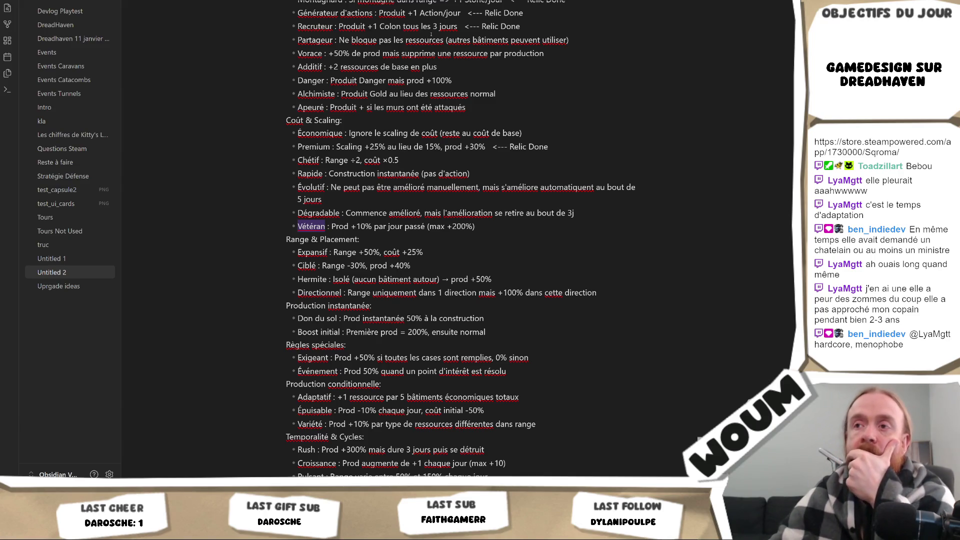
scroll(470, 122, "up", 4)
left_click_drag(298, 222, 506, 298)
- Place the cursor at the end of the Alchimiste line in the note
left_click(508, 305)
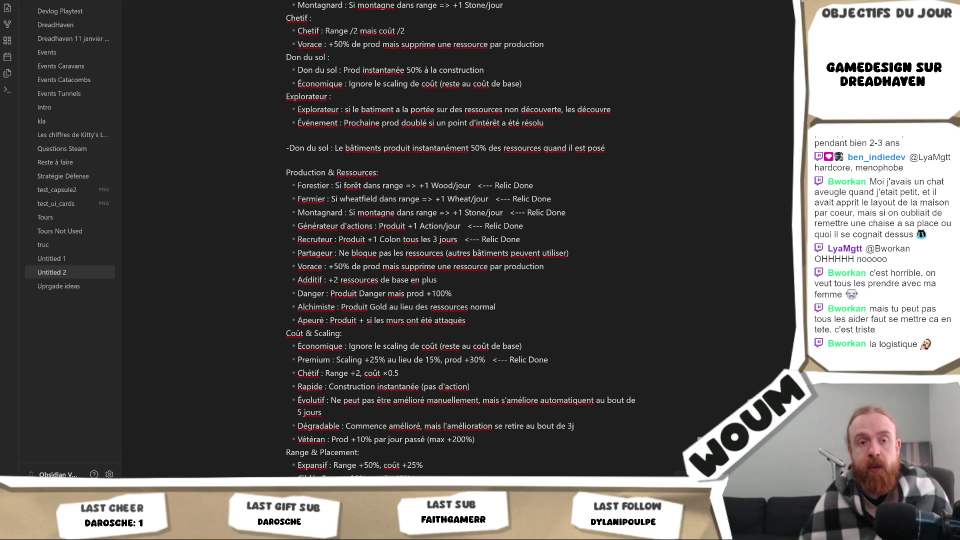
- Place the cursor at the end of the Danger line and scroll down the note
left_click(452, 294)
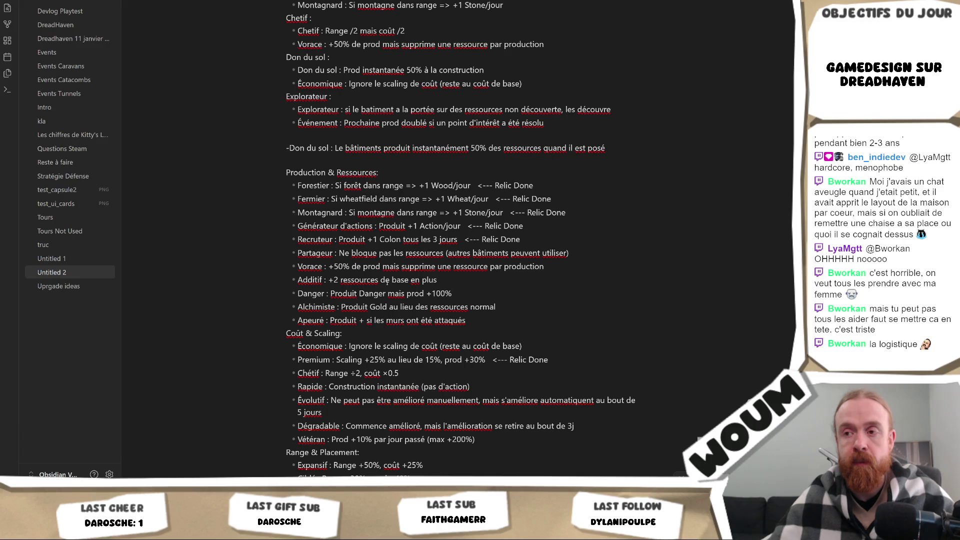
scroll(387, 283, "down", 3)
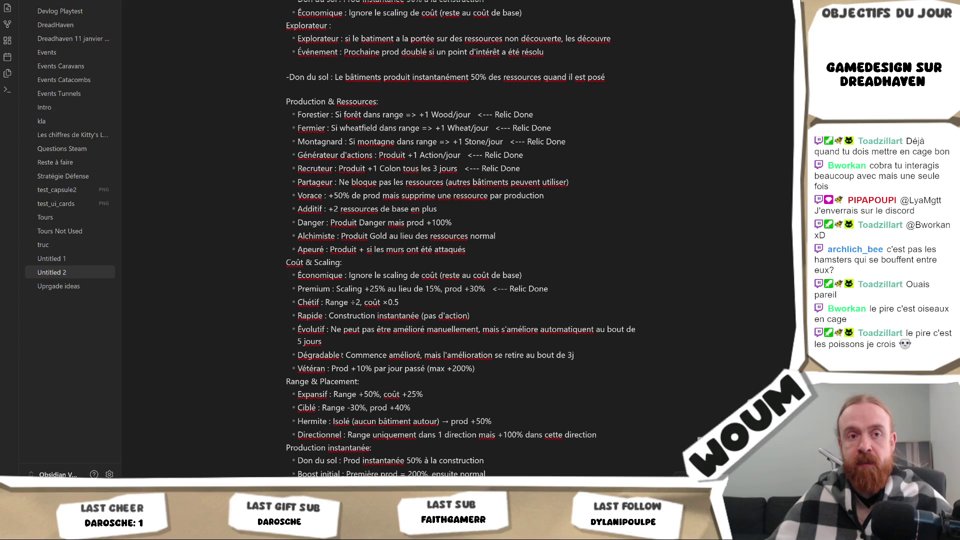
right_click(336, 408)
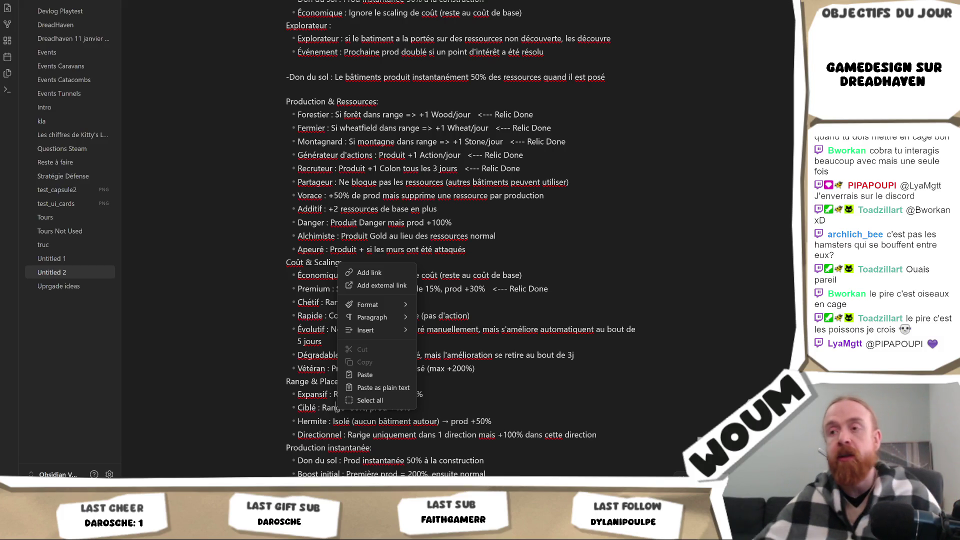
left_click(460, 421)
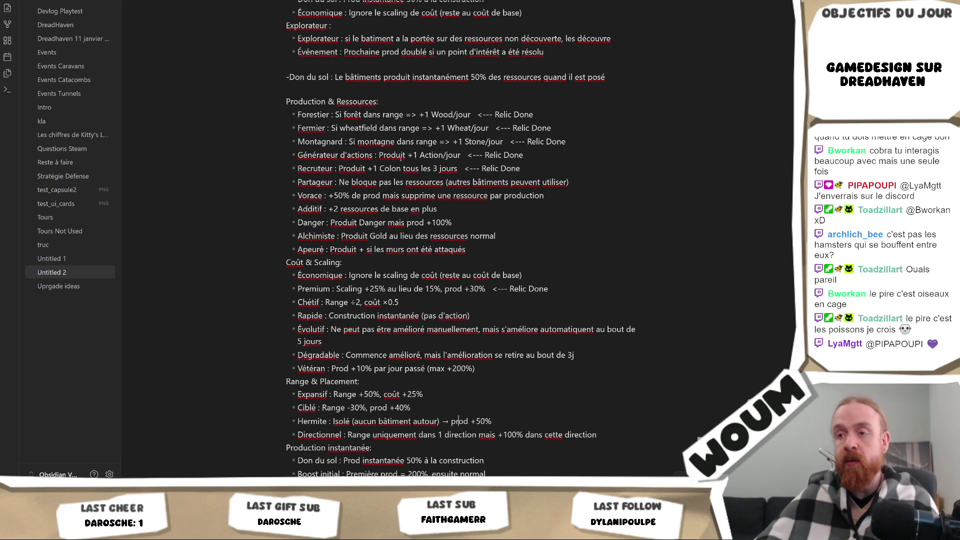
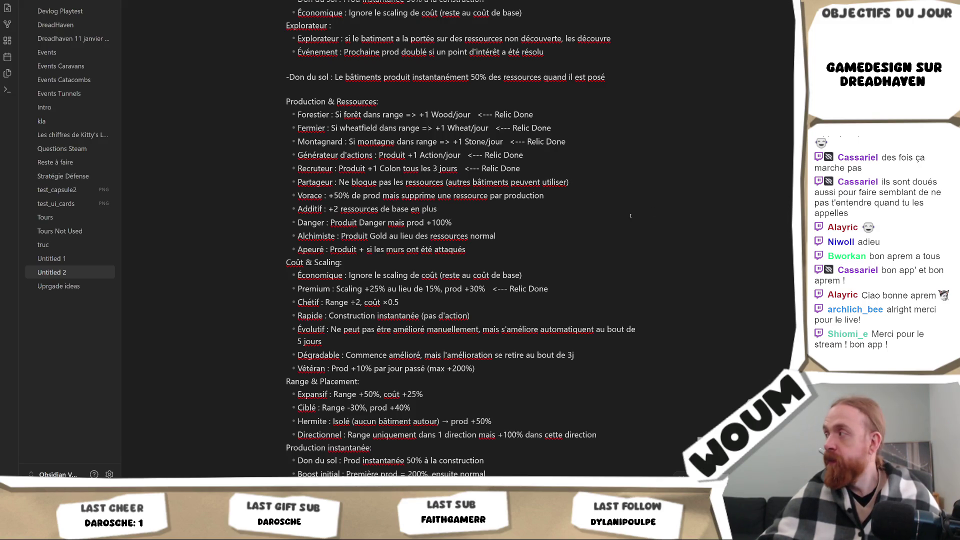
- Switch to Unity, then bring up the 'everything is fine' meme image search in Chrome
key("alt+Tab")
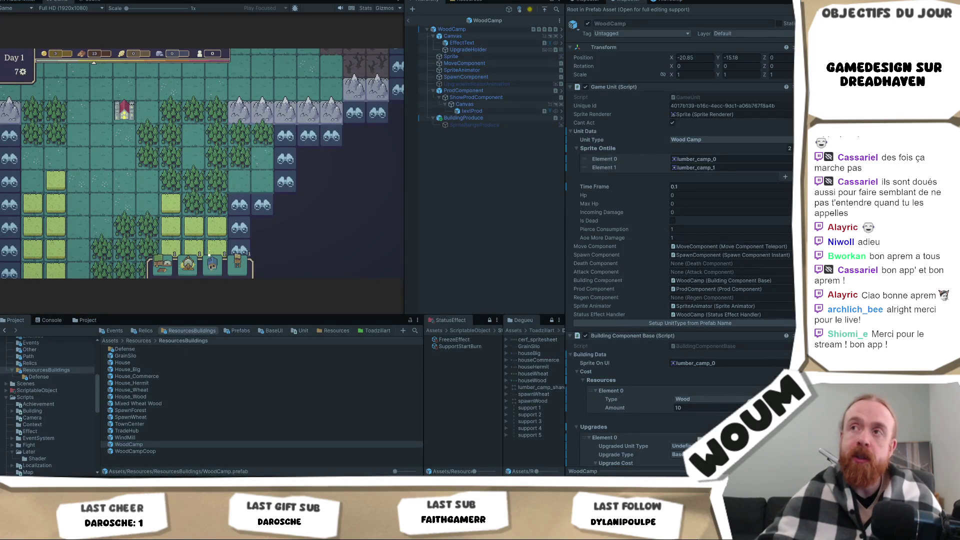
mouse_move(123, 531)
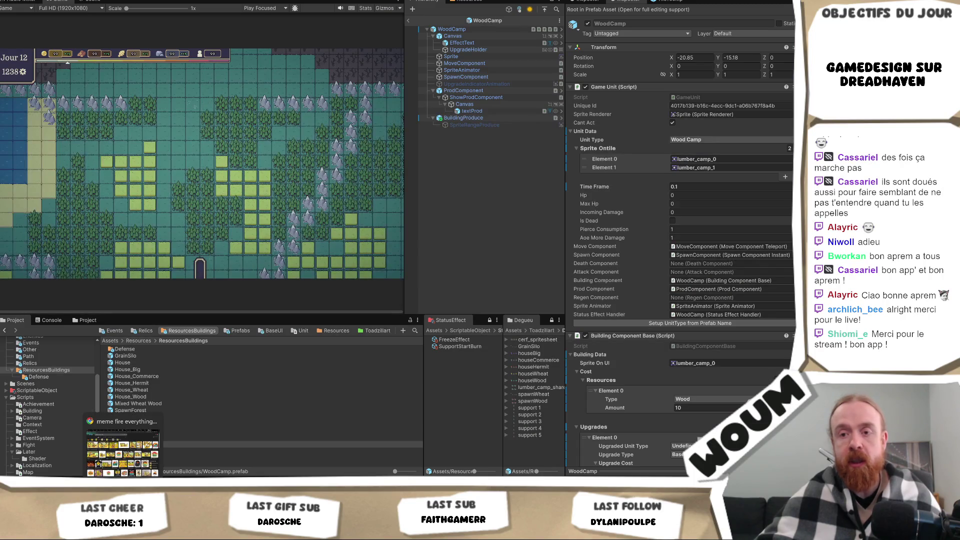
left_click(123, 453)
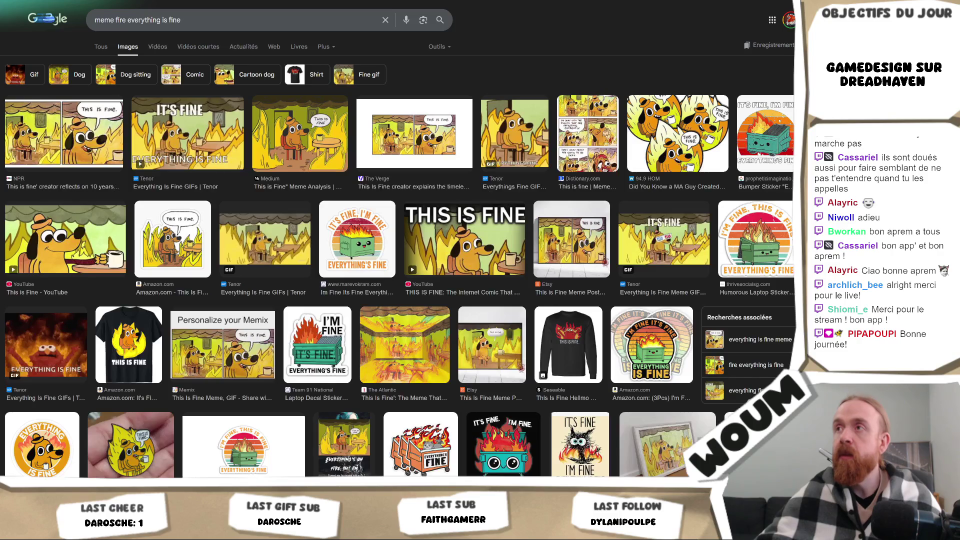
- View the New towers card details in Codecks, then return to the Unity editor
key("alt+Tab")
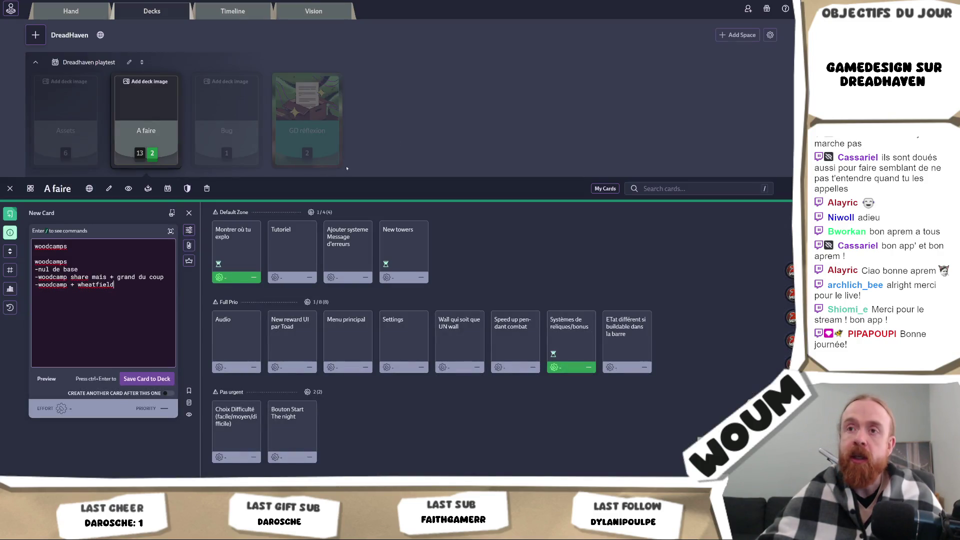
left_click(403, 247)
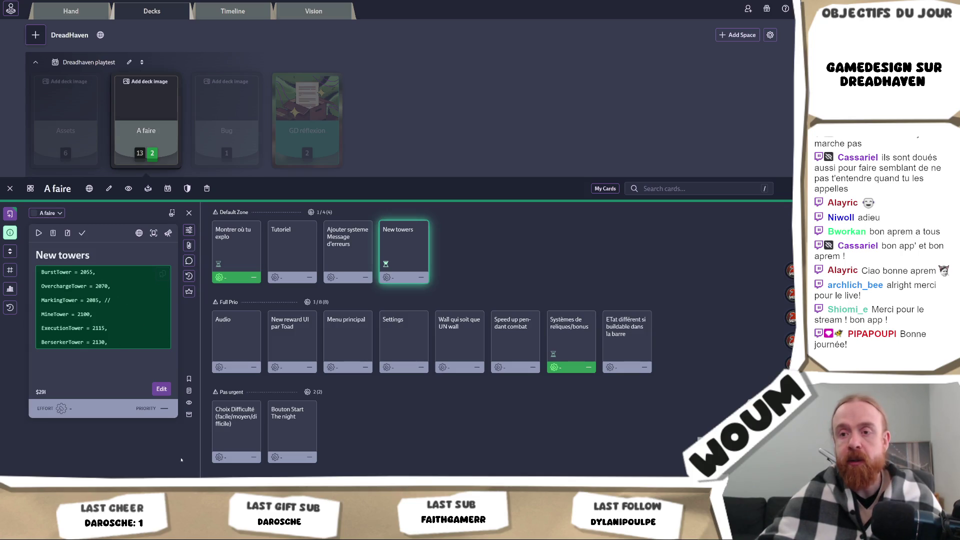
key("alt+Tab")
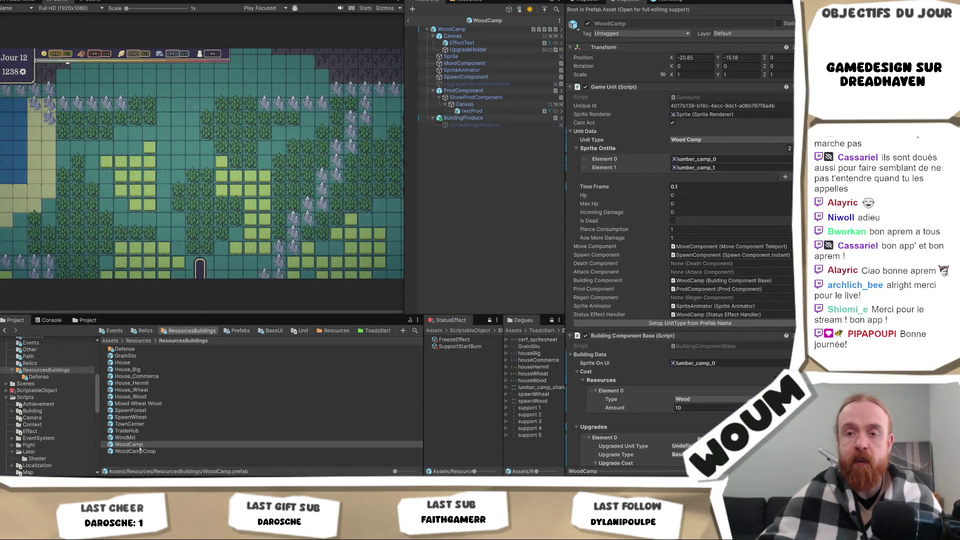